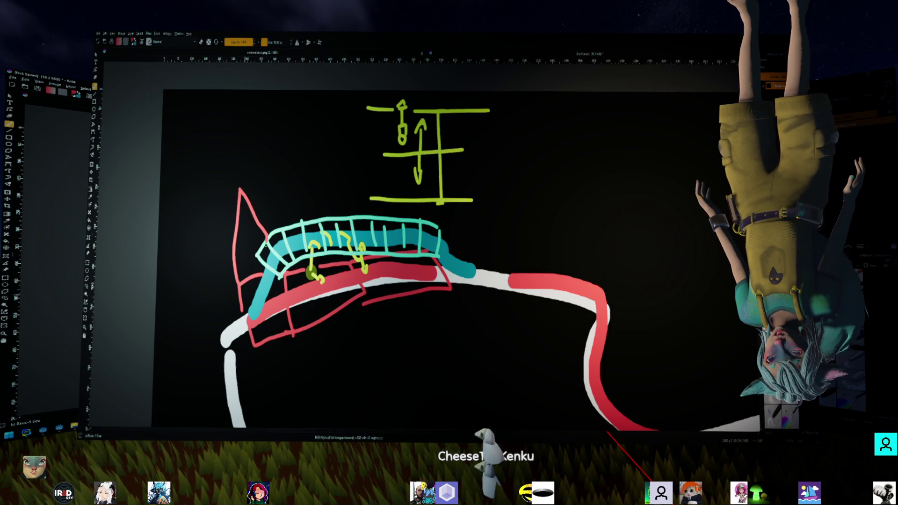
Draw a red stroke across the top of the teal track shape and down its right side
{"action": "mouse_move", "coordinate": [271, 235]}
{"action": "left_mouse_down"}
{"action": "mouse_move", "coordinate": [461, 240]}
{"action": "mouse_move", "coordinate": [452, 280]}
{"action": "left_mouse_up"}
{"action": "mouse_move", "coordinate": [460, 239]}
{"action": "left_mouse_down"}
{"action": "mouse_move", "coordinate": [446, 211]}
{"action": "mouse_move", "coordinate": [250, 196]}
{"action": "left_mouse_up"}
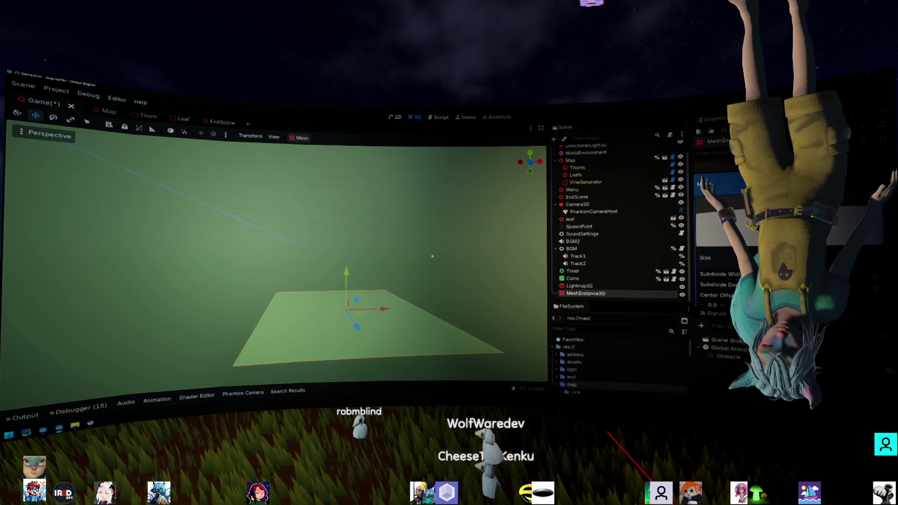
Delete the MeshInstance3D plane from the Game scene and zoom in on the leaf buttons
{"action": "key", "text": "Delete"}
{"action": "key", "text": "Return"}
{"action": "scroll", "coordinate": [410, 240], "scroll_direction": "down", "scroll_amount": 5}
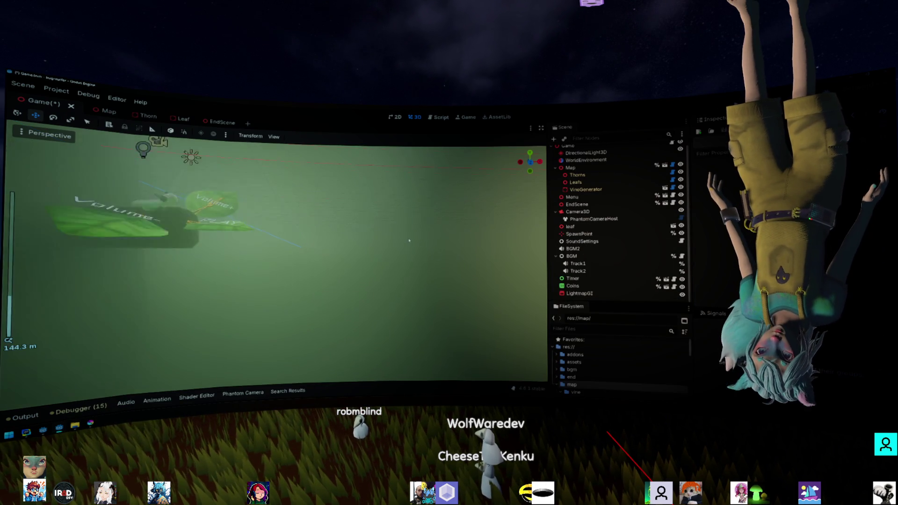
{"action": "scroll", "coordinate": [410, 240], "scroll_direction": "up", "scroll_amount": 5}
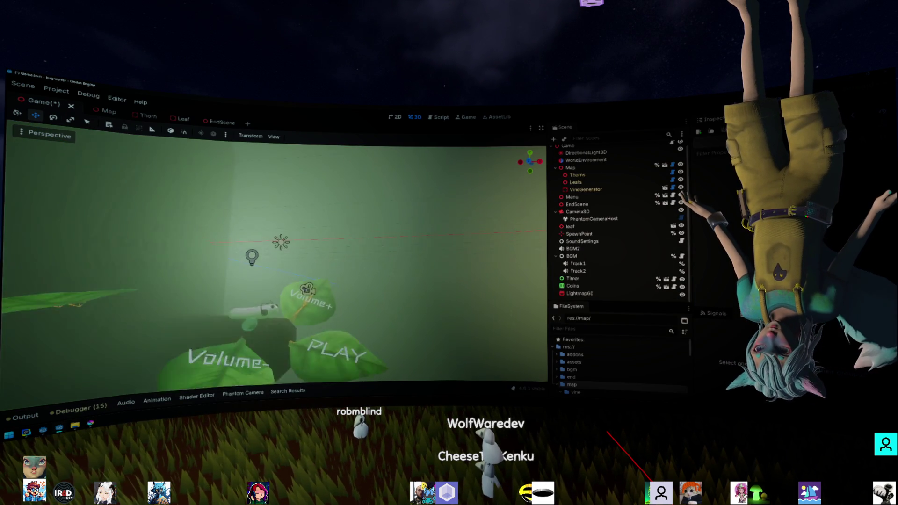
{"action": "scroll", "coordinate": [378, 220], "scroll_direction": "up", "scroll_amount": 3}
{"action": "scroll", "coordinate": [378, 220], "scroll_direction": "down", "scroll_amount": 3}
{"action": "scroll", "coordinate": [378, 220], "scroll_direction": "up", "scroll_amount": 2}
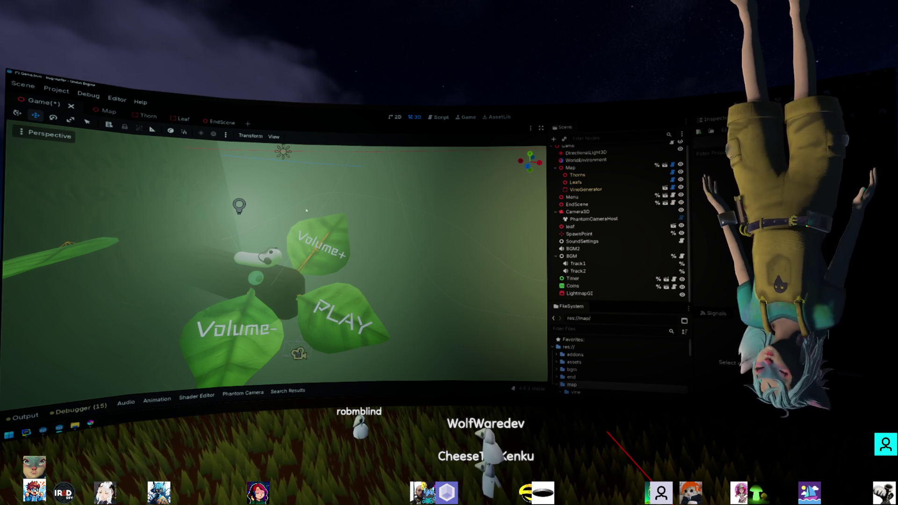
Search the help for 'area3d' and open the Area3D class reference
{"action": "key", "text": "F1"}
{"action": "type", "text": "area3d"}
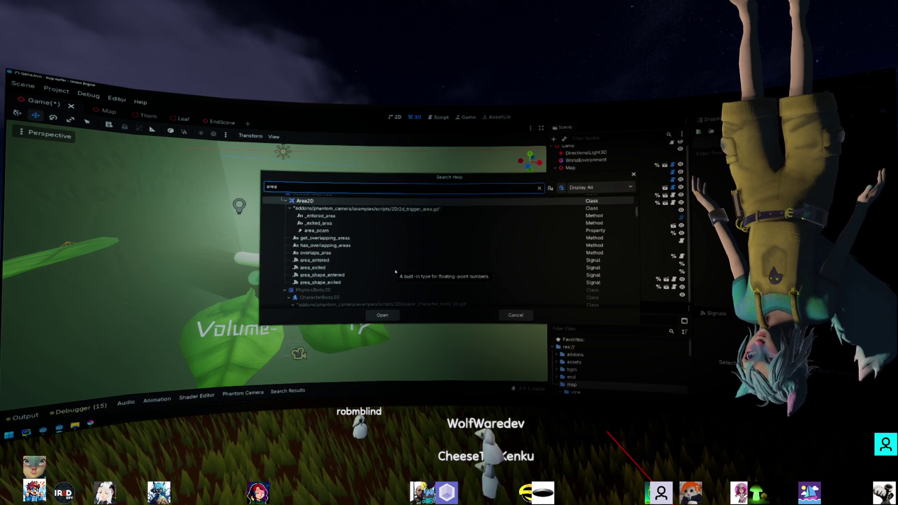
{"action": "key", "text": "Return"}
Scroll through Area3D's properties, methods and signals, then follow the CollisionObject3D parent link
{"action": "scroll", "coordinate": [383, 266], "scroll_direction": "down", "scroll_amount": 5}
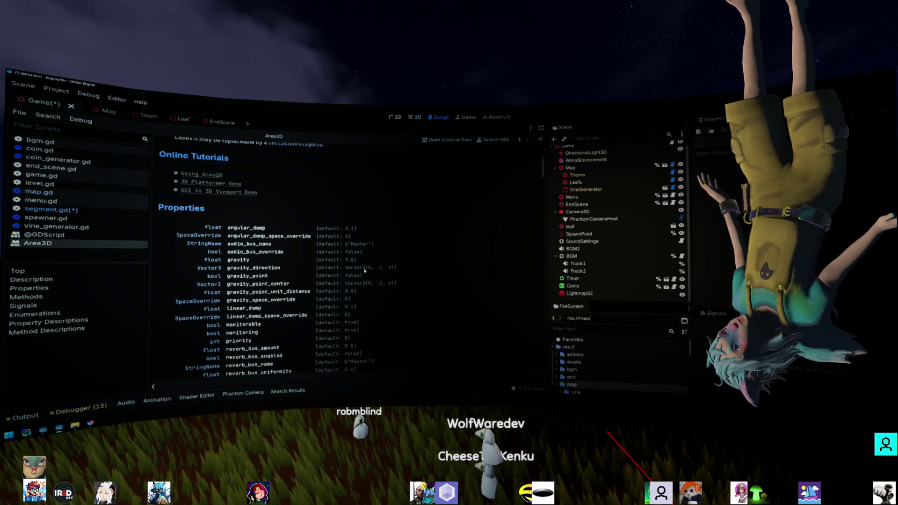
{"action": "scroll", "coordinate": [358, 257], "scroll_direction": "down", "scroll_amount": 2}
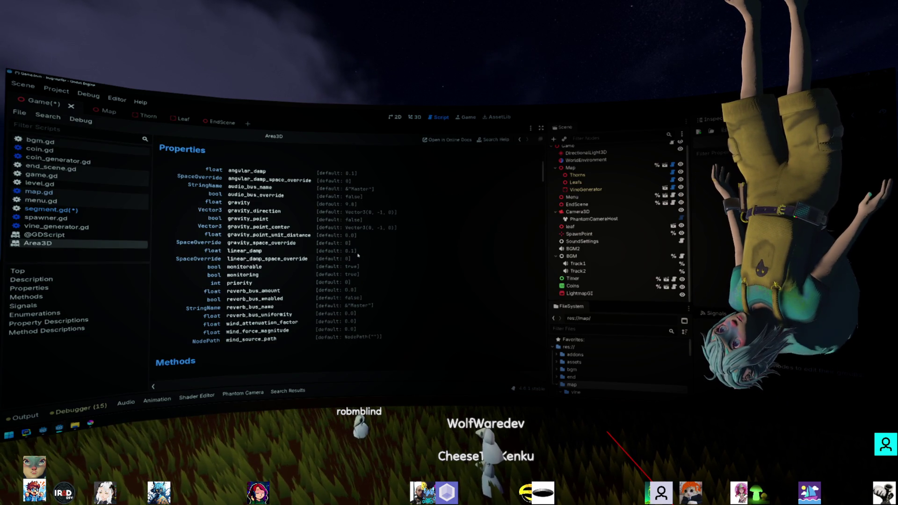
{"action": "scroll", "coordinate": [357, 256], "scroll_direction": "down", "scroll_amount": 3}
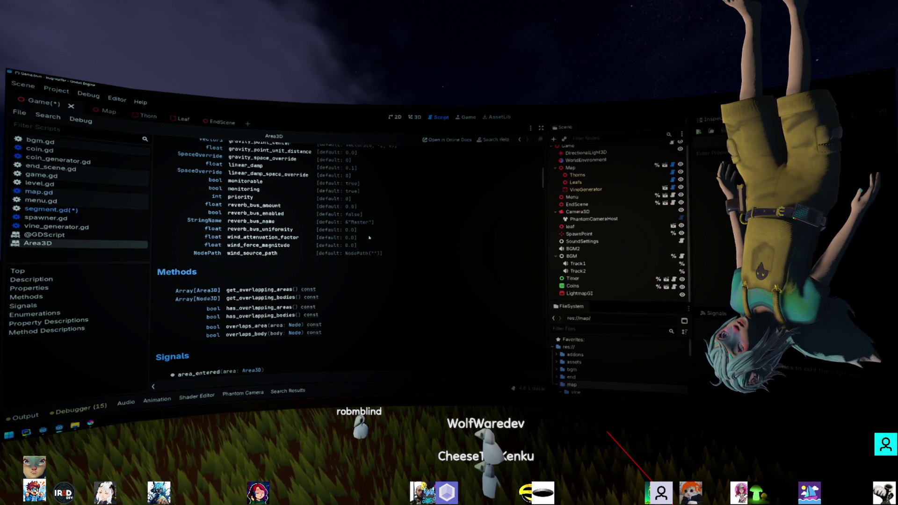
{"action": "scroll", "coordinate": [369, 238], "scroll_direction": "down", "scroll_amount": 2}
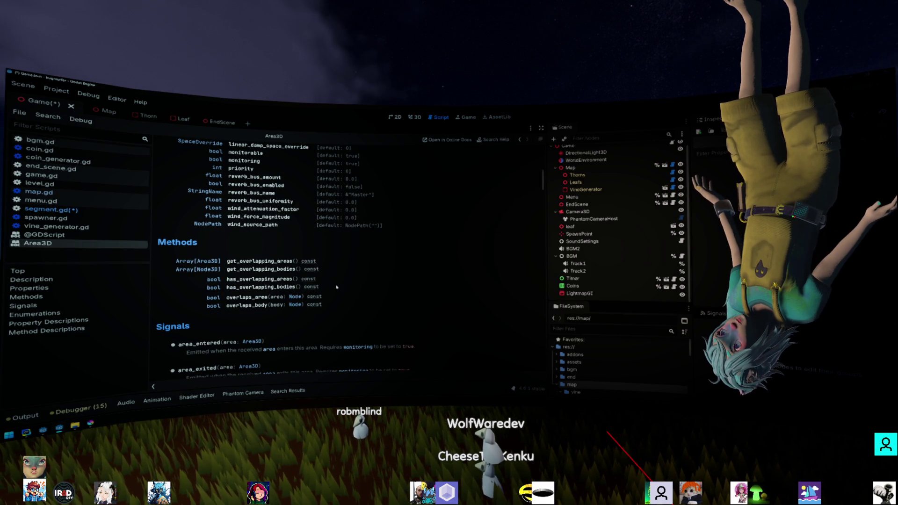
{"action": "scroll", "coordinate": [288, 301], "scroll_direction": "down", "scroll_amount": 1}
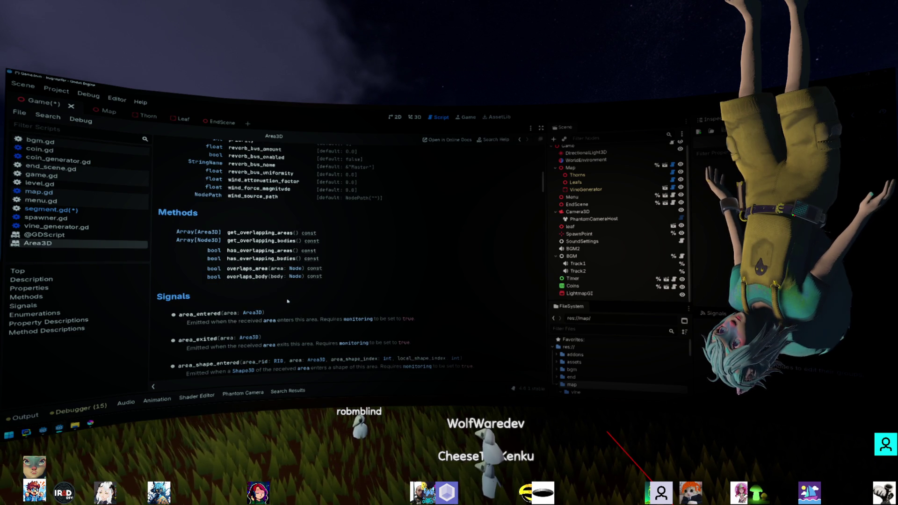
{"action": "scroll", "coordinate": [295, 299], "scroll_direction": "down", "scroll_amount": 5}
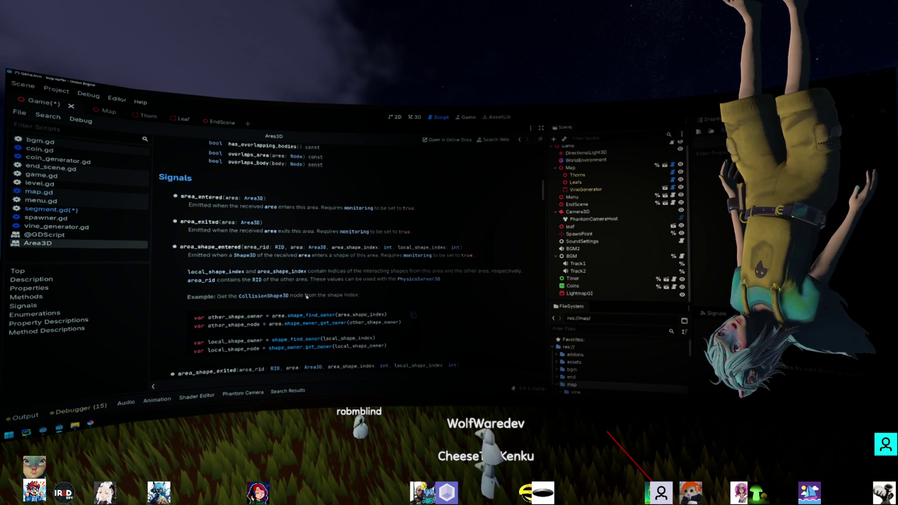
{"action": "scroll", "coordinate": [307, 296], "scroll_direction": "up", "scroll_amount": 15}
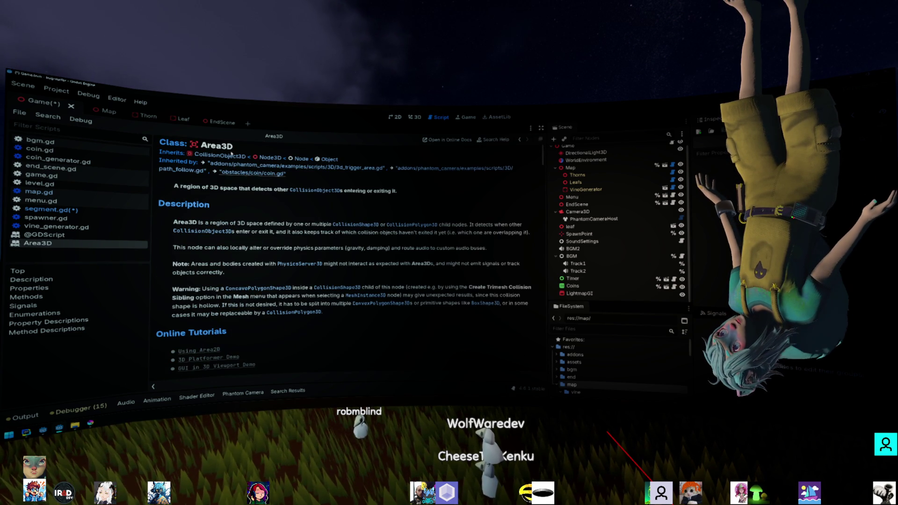
{"action": "left_click", "coordinate": [233, 158]}
Scroll down through the CollisionObject3D methods and back up to the top
{"action": "scroll", "coordinate": [351, 249], "scroll_direction": "down", "scroll_amount": 10}
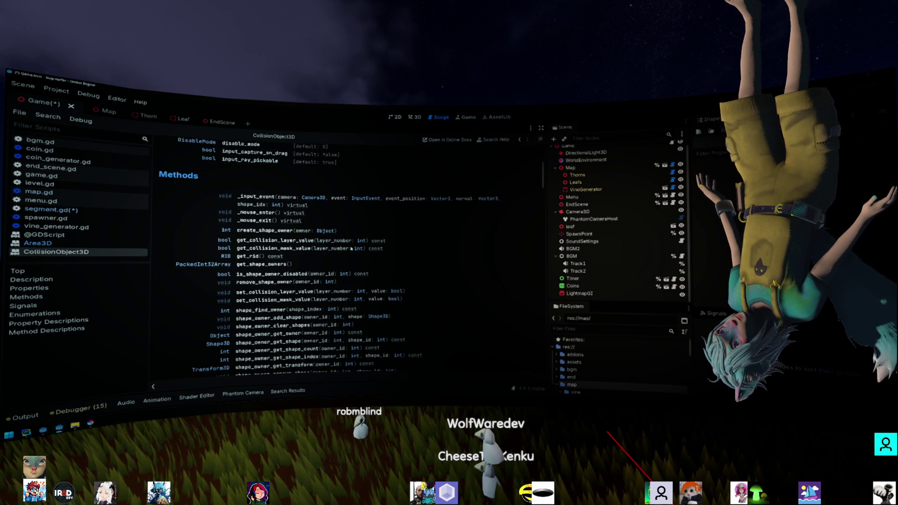
{"action": "scroll", "coordinate": [337, 243], "scroll_direction": "down", "scroll_amount": 1}
{"action": "scroll", "coordinate": [318, 234], "scroll_direction": "down", "scroll_amount": 1}
{"action": "scroll", "coordinate": [290, 222], "scroll_direction": "up", "scroll_amount": 1}
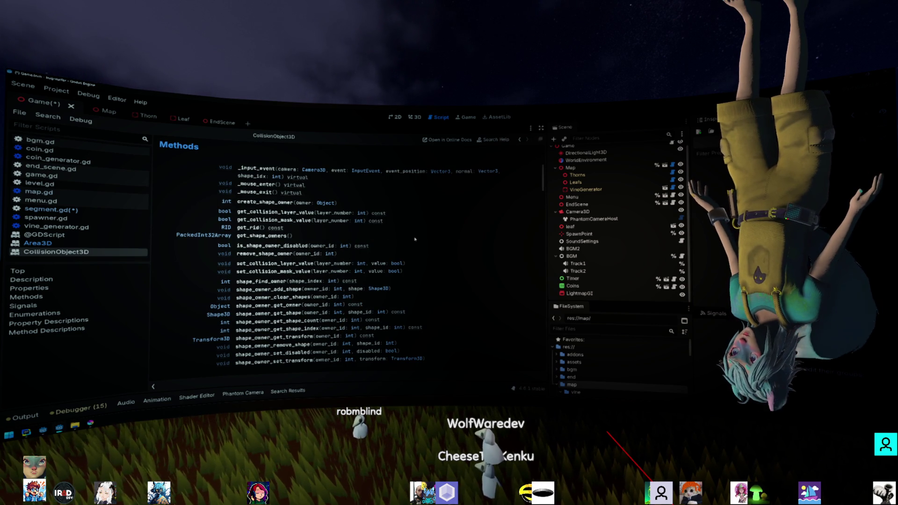
{"action": "scroll", "coordinate": [304, 152], "scroll_direction": "up", "scroll_amount": 5}
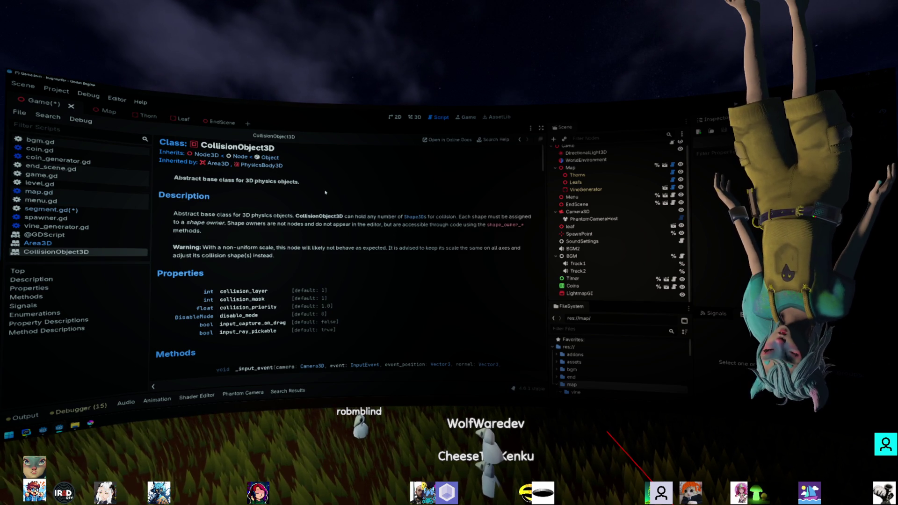
Scroll the PhysicsServer3D reference down to its soft body and space methods
{"action": "scroll", "coordinate": [323, 203], "scroll_direction": "down", "scroll_amount": 2}
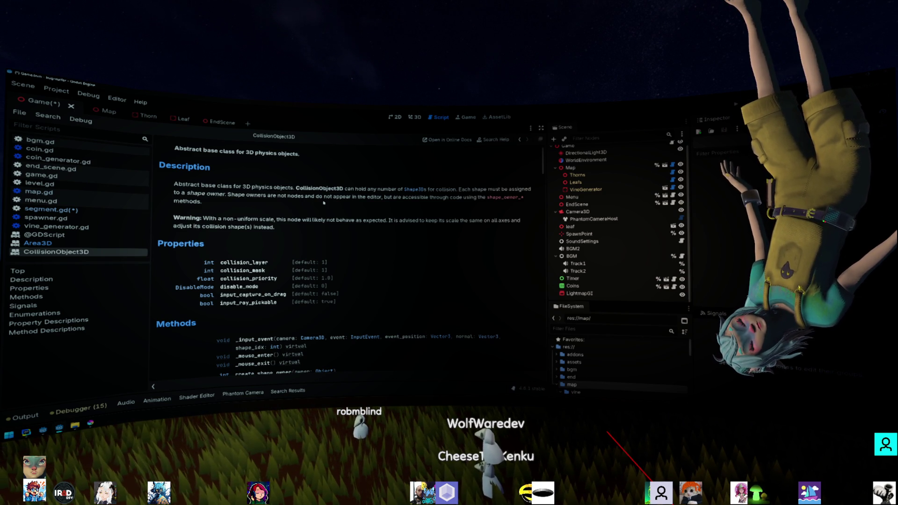
{"action": "scroll", "coordinate": [324, 203], "scroll_direction": "down", "scroll_amount": 2}
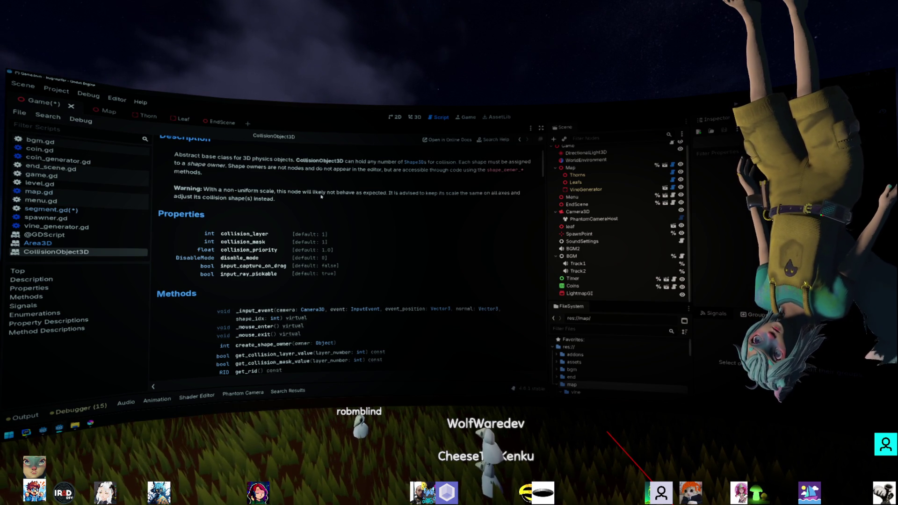
{"action": "scroll", "coordinate": [456, 285], "scroll_direction": "down", "scroll_amount": 10}
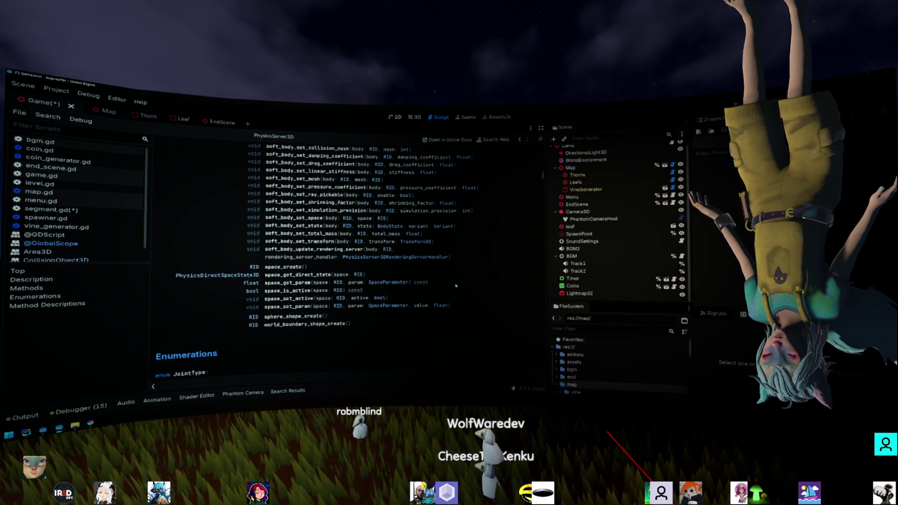
{"action": "scroll", "coordinate": [455, 286], "scroll_direction": "up", "scroll_amount": 5}
{"action": "key", "text": "alt+Left"}
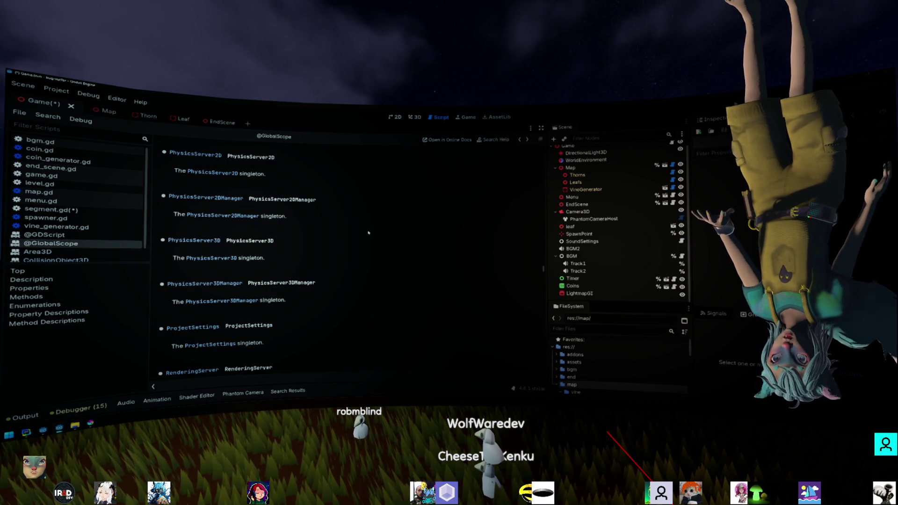
{"action": "key", "text": "F1"}
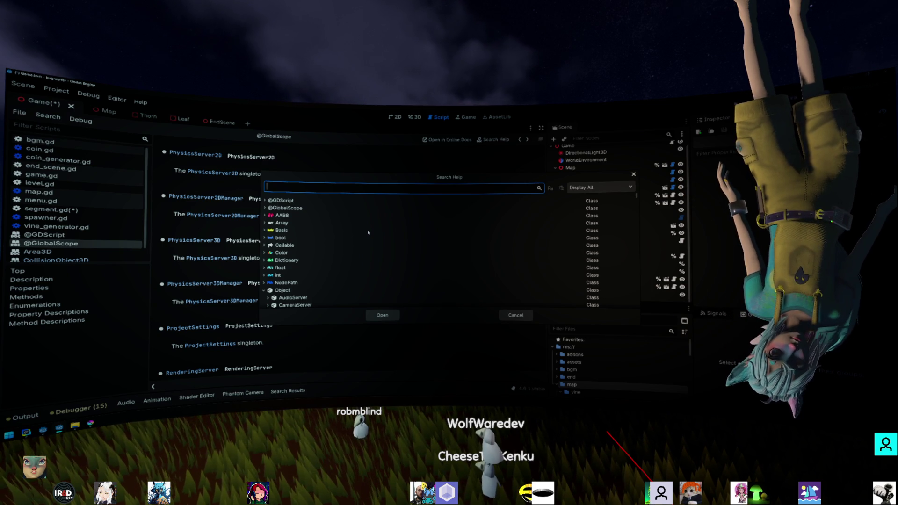
{"action": "scroll", "coordinate": [369, 233], "scroll_direction": "down", "scroll_amount": 2}
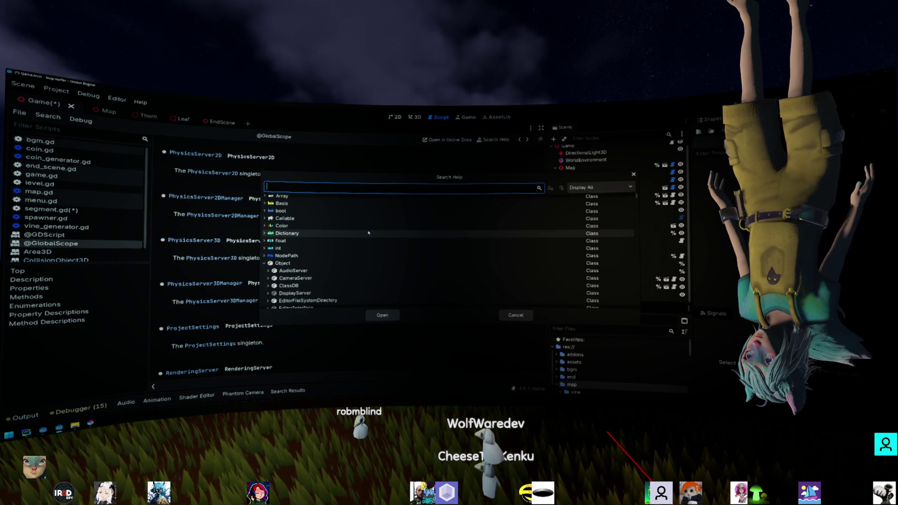
{"action": "scroll", "coordinate": [369, 233], "scroll_direction": "down", "scroll_amount": 1}
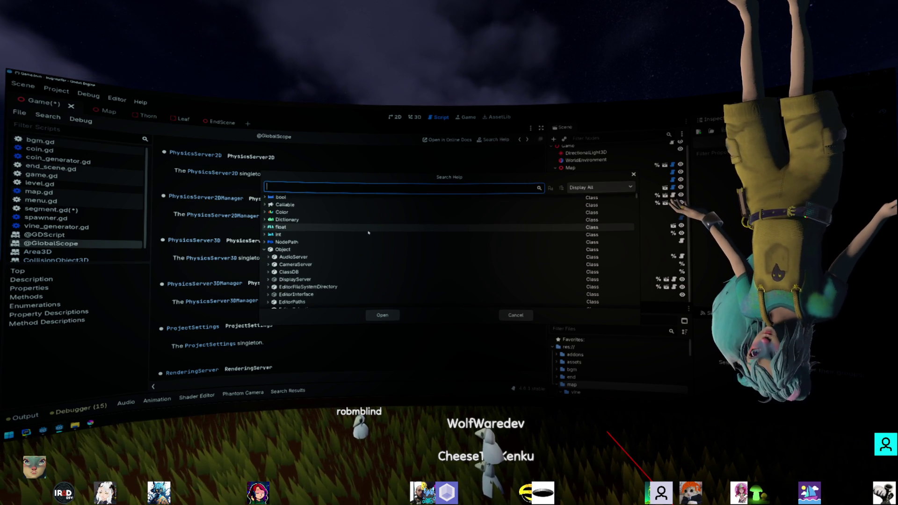
{"action": "scroll", "coordinate": [369, 233], "scroll_direction": "up", "scroll_amount": 1}
{"action": "scroll", "coordinate": [369, 232], "scroll_direction": "up", "scroll_amount": 2}
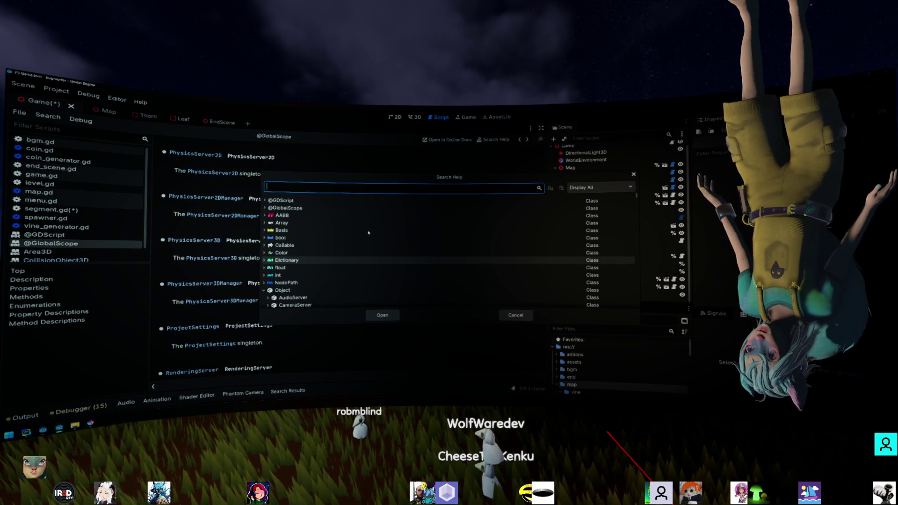
{"action": "left_click", "coordinate": [265, 208]}
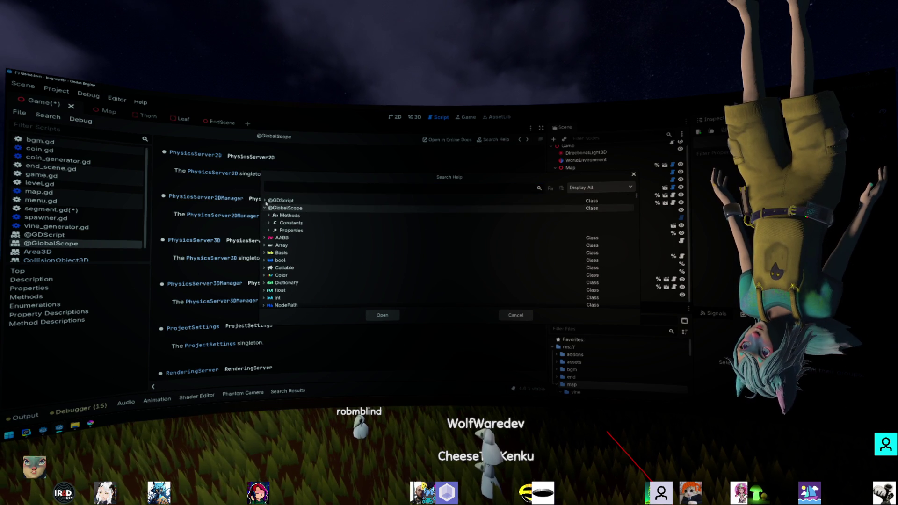
{"action": "left_click", "coordinate": [264, 200]}
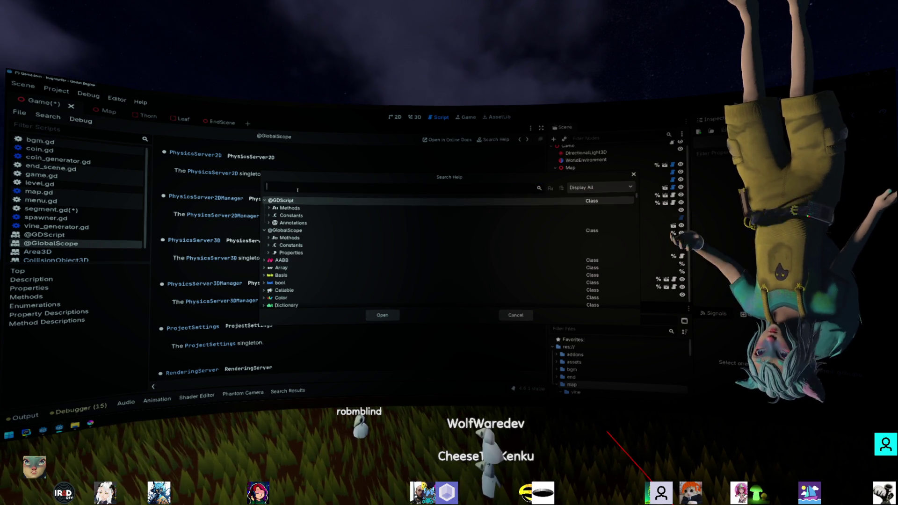
Search the help for 'print', then 'is_insi', and highlight the Node result
{"action": "type", "text": "print"}
{"action": "key", "text": "ctrl+a"}
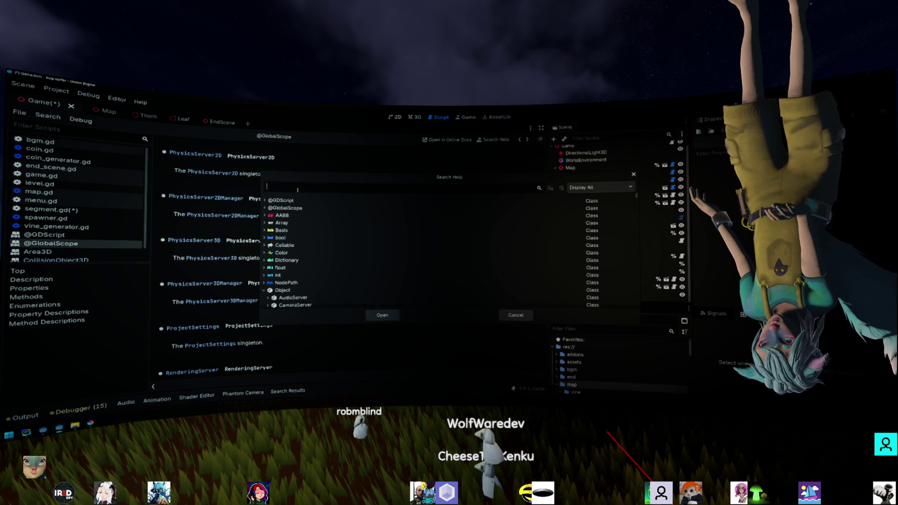
{"action": "key", "text": "BackSpace"}
{"action": "type", "text": "is_insi"}
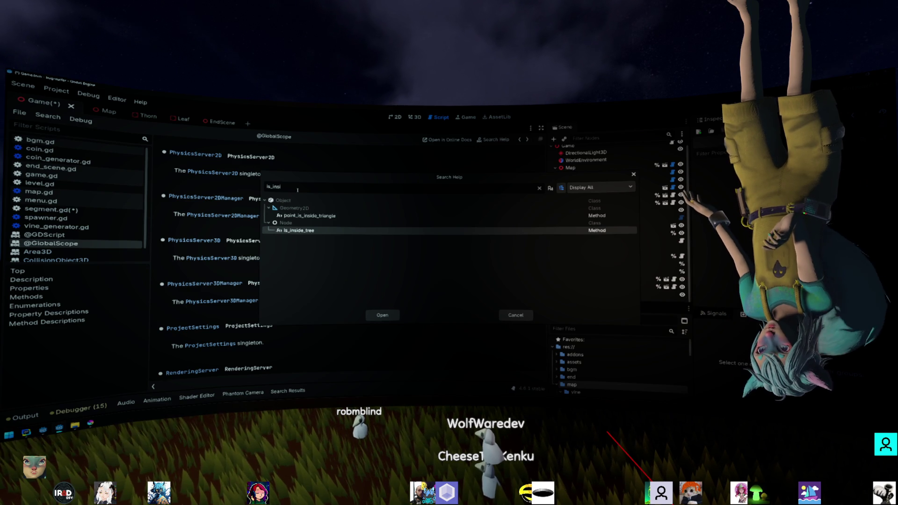
{"action": "key", "text": "Up"}
Search for 'Geomet' and open the Geometry3D class reference
{"action": "key", "text": "ctrl+a"}
{"action": "key", "text": "BackSpace"}
{"action": "type", "text": "Geomet"}
{"action": "key", "text": "Down"}
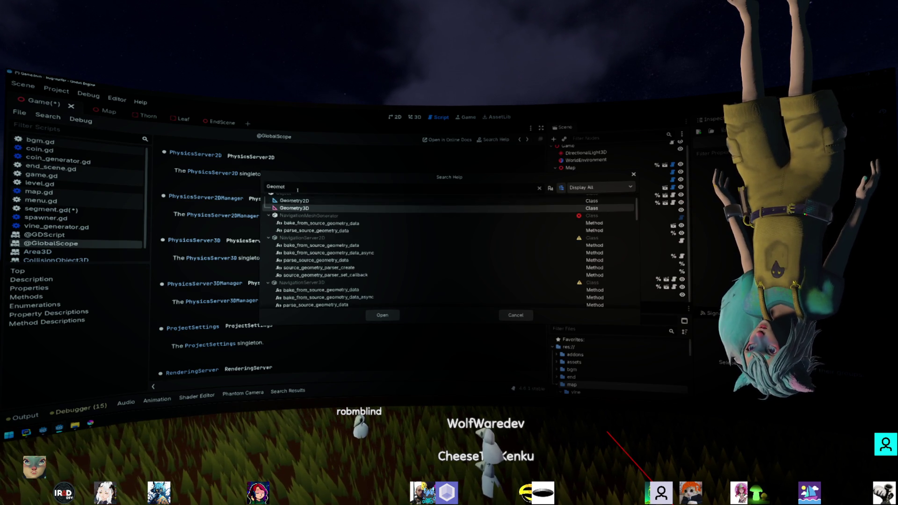
{"action": "key", "text": "Return"}
{"action": "scroll", "coordinate": [298, 192], "scroll_direction": "down", "scroll_amount": 2}
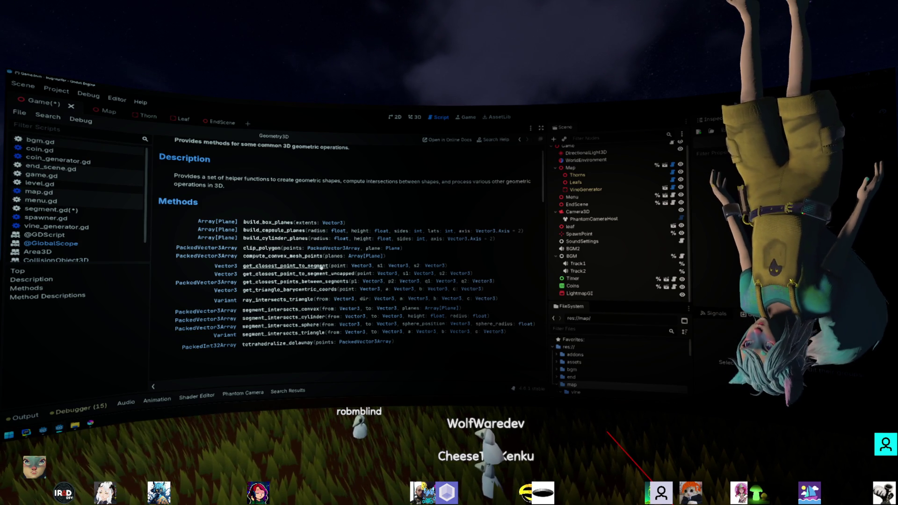
Select the Geometry3D method rows, then reselect both get_closest_point_to_segment rows
{"action": "mouse_move", "coordinate": [477, 270]}
{"action": "left_mouse_down"}
{"action": "mouse_move", "coordinate": [220, 265]}
{"action": "mouse_move", "coordinate": [198, 220]}
{"action": "left_mouse_up"}
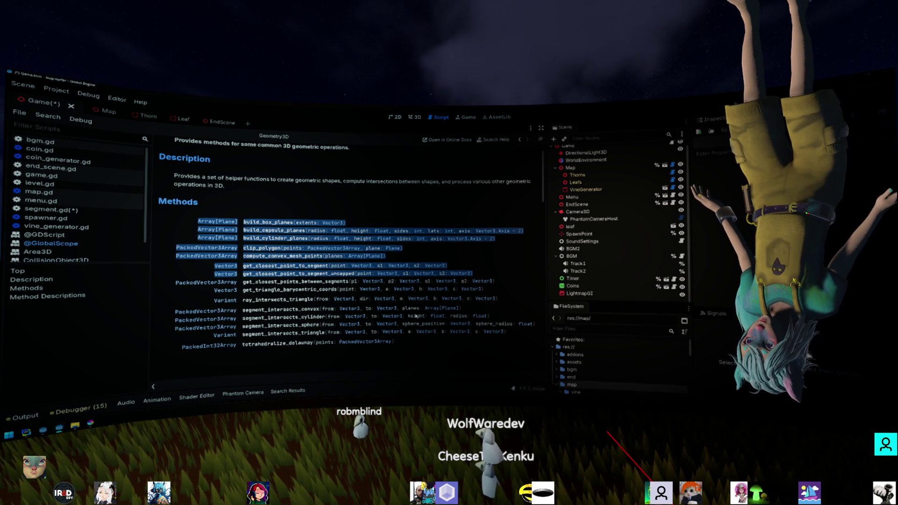
{"action": "left_click", "coordinate": [477, 260]}
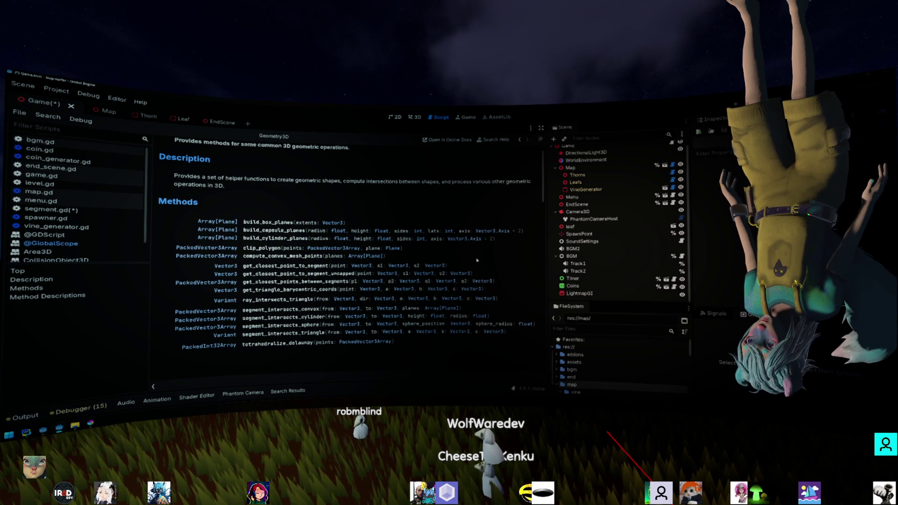
{"action": "double_click", "coordinate": [460, 273]}
{"action": "left_click_drag", "start_coordinate": [461, 273], "coordinate": [218, 266]}
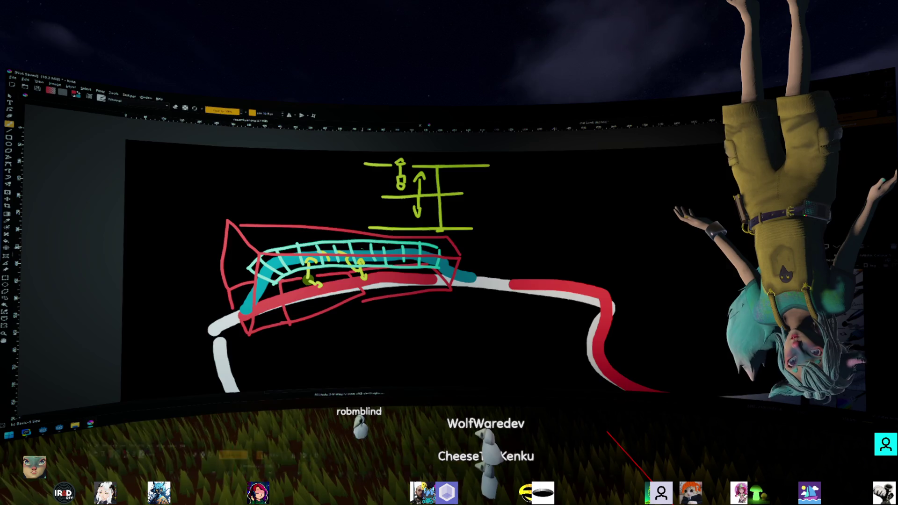
Undo six strokes, removing the rough red and cyan sketch and the top yellow diagram
{"action": "key", "text": "ctrl+z"}
{"action": "key", "text": "ctrl+z"}
{"action": "key", "text": "ctrl+z"}
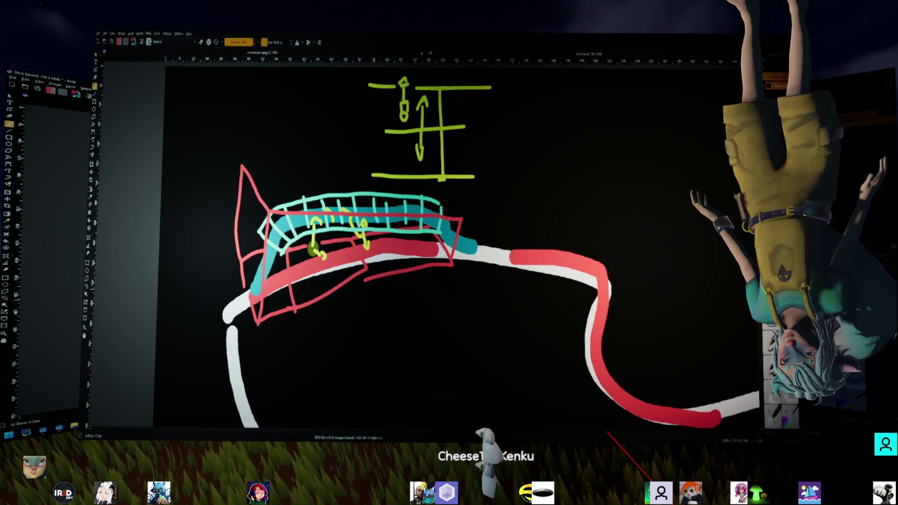
{"action": "key", "text": "ctrl+z"}
{"action": "key", "text": "ctrl+z"}
{"action": "key", "text": "ctrl+z"}
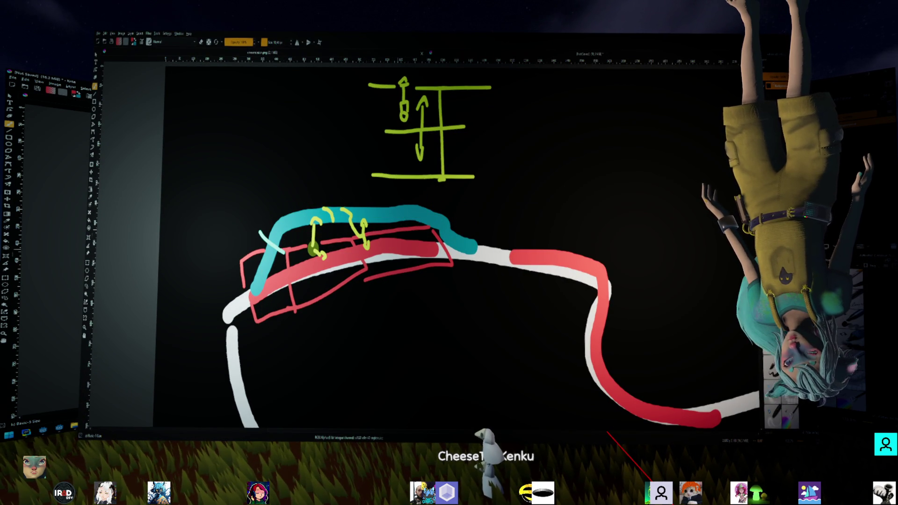
{"action": "key", "text": "ctrl+z"}
{"action": "key", "text": "ctrl+z"}
{"action": "key", "text": "ctrl+z"}
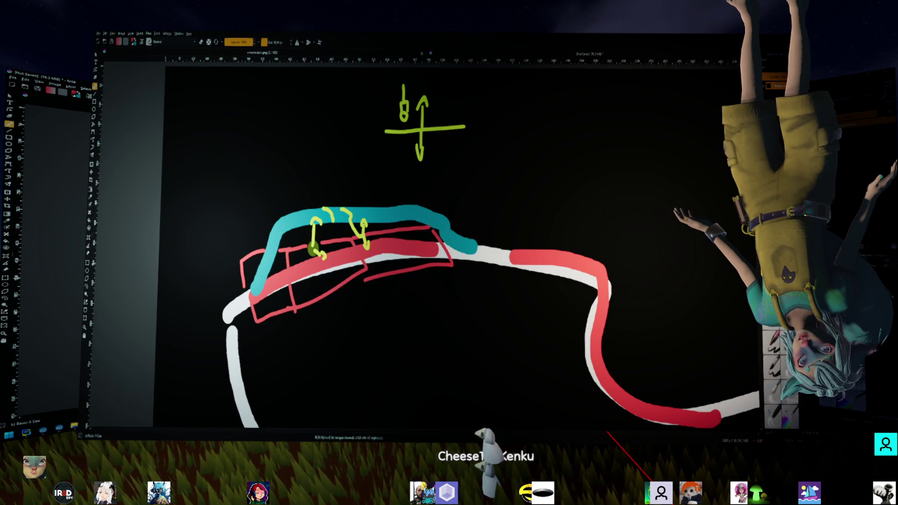
{"action": "key", "text": "ctrl+z"}
{"action": "key", "text": "ctrl+z"}
{"action": "key", "text": "ctrl+z"}
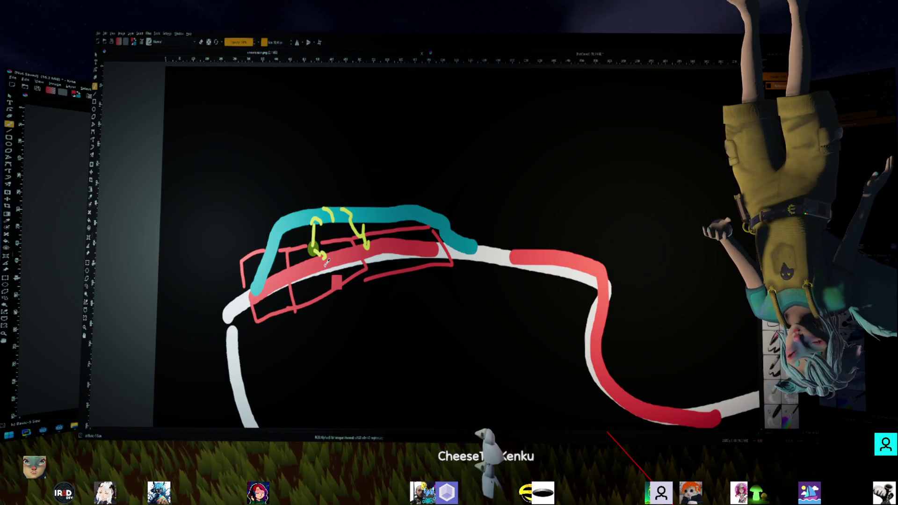
{"action": "key", "text": "ctrl+z"}
{"action": "key", "text": "ctrl+z"}
{"action": "key", "text": "ctrl+z"}
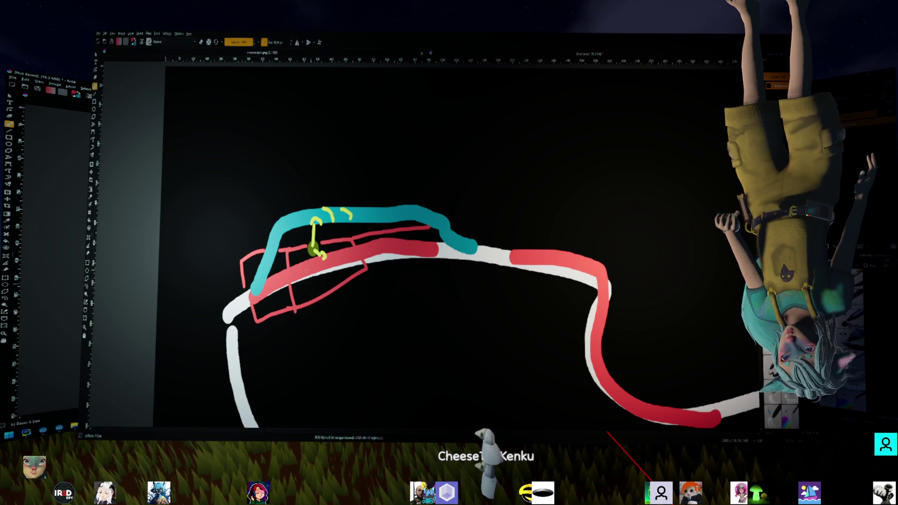
{"action": "key", "text": "ctrl+z"}
{"action": "key", "text": "ctrl+z"}
{"action": "key", "text": "ctrl+z"}
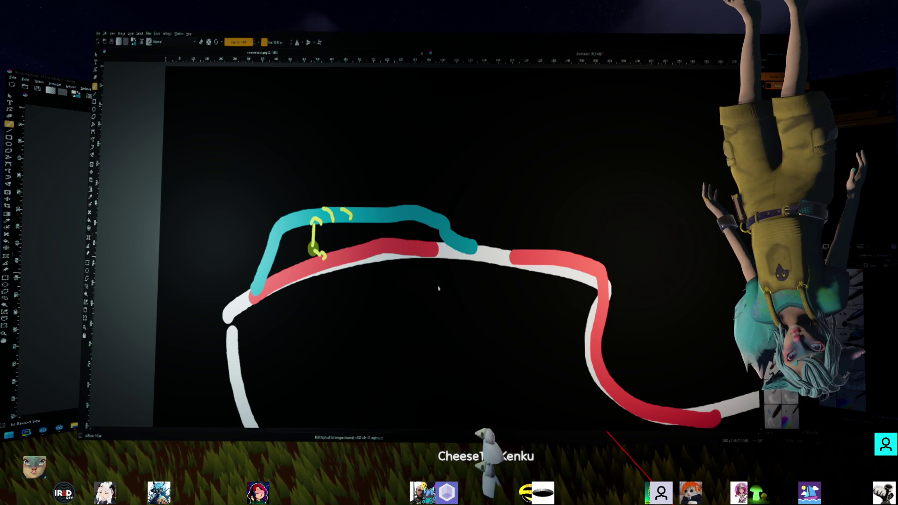
Trace thin white lines along the red and teal tracks
{"action": "mouse_move", "coordinate": [257, 294]}
{"action": "left_mouse_down"}
{"action": "mouse_move", "coordinate": [343, 256]}
{"action": "mouse_move", "coordinate": [434, 249]}
{"action": "left_mouse_up"}
{"action": "mouse_move", "coordinate": [256, 292]}
{"action": "left_mouse_down"}
{"action": "mouse_move", "coordinate": [272, 237]}
{"action": "mouse_move", "coordinate": [300, 218]}
{"action": "mouse_move", "coordinate": [437, 224]}
{"action": "mouse_move", "coordinate": [472, 245]}
{"action": "left_mouse_up"}
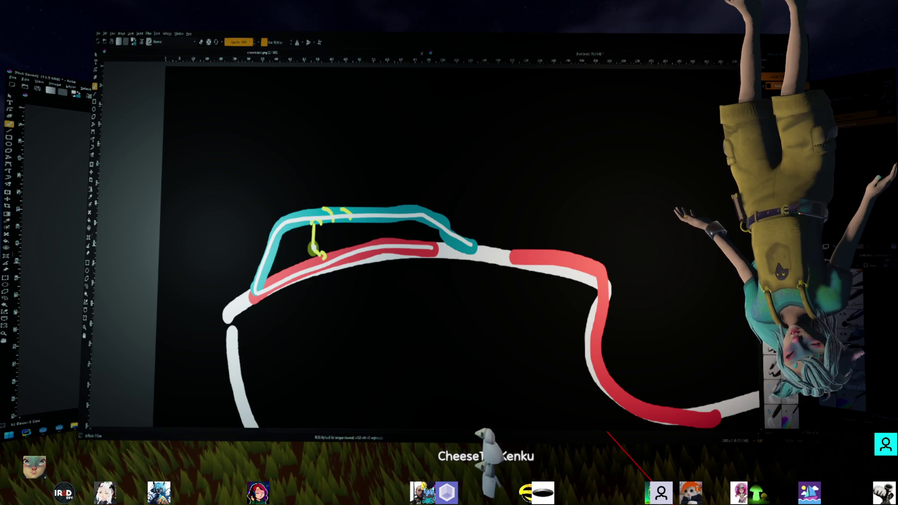
{"action": "key", "text": "alt+Tab"}
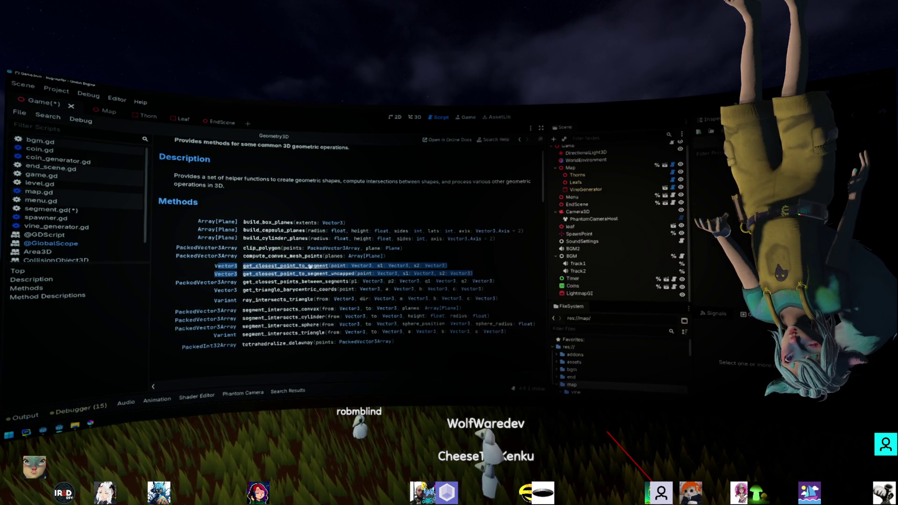
{"action": "key", "text": "alt+Tab"}
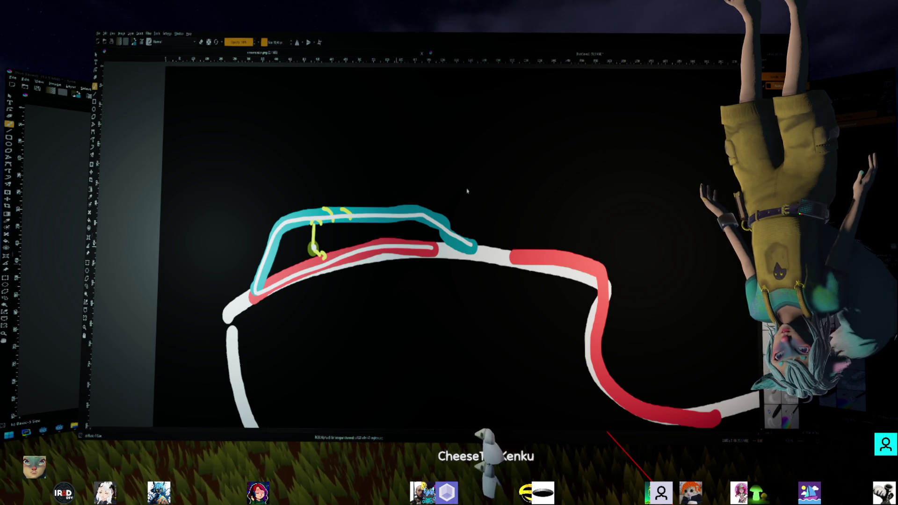
Draw a small yellow X and a yellow mark over the tracks at the connector
{"action": "left_click_drag", "start_coordinate": [313, 260], "coordinate": [324, 273]}
{"action": "left_click_drag", "start_coordinate": [324, 261], "coordinate": [312, 274]}
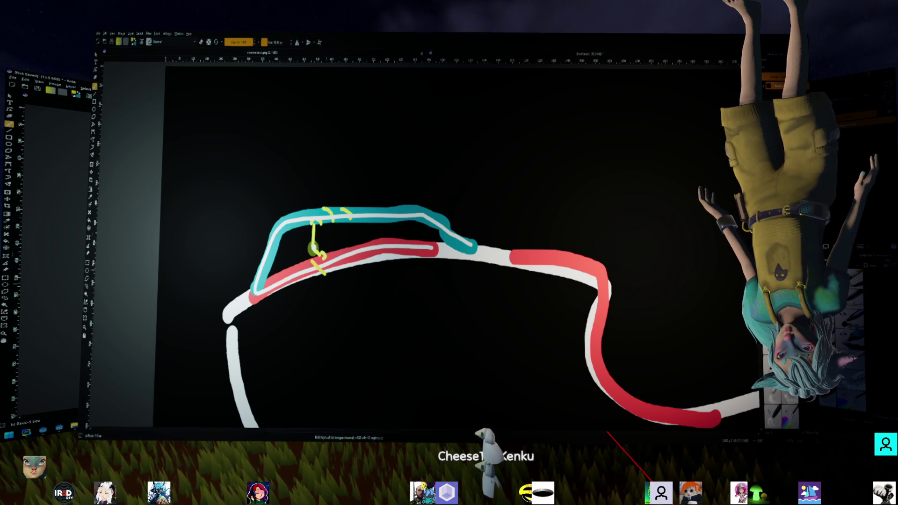
{"action": "left_click_drag", "start_coordinate": [313, 211], "coordinate": [316, 261]}
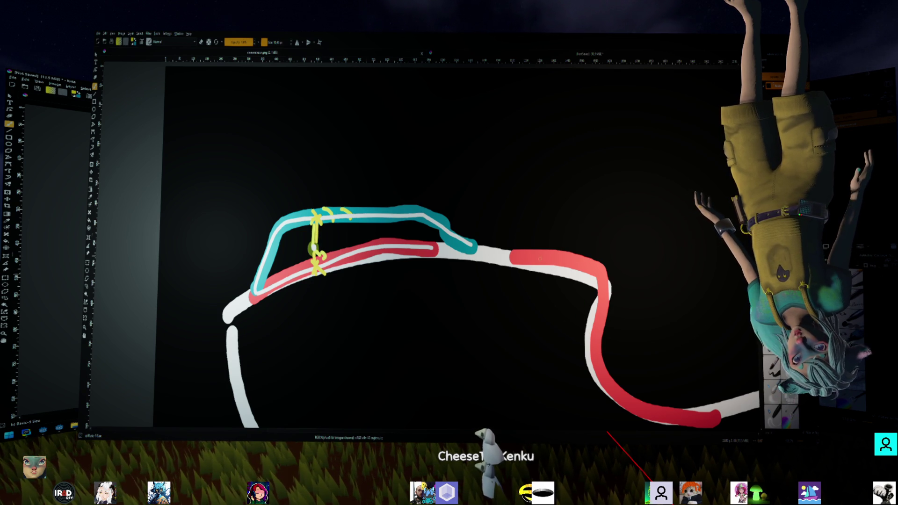
Paint yellow X marks across the red track start and the left white track
{"action": "mouse_move", "coordinate": [518, 241]}
{"action": "left_mouse_down"}
{"action": "mouse_move", "coordinate": [531, 281]}
{"action": "mouse_move", "coordinate": [523, 279]}
{"action": "left_mouse_up"}
{"action": "left_click_drag", "start_coordinate": [508, 320], "coordinate": [543, 238]}
{"action": "left_click_drag", "start_coordinate": [293, 286], "coordinate": [257, 330]}
{"action": "left_click_drag", "start_coordinate": [264, 297], "coordinate": [280, 333]}
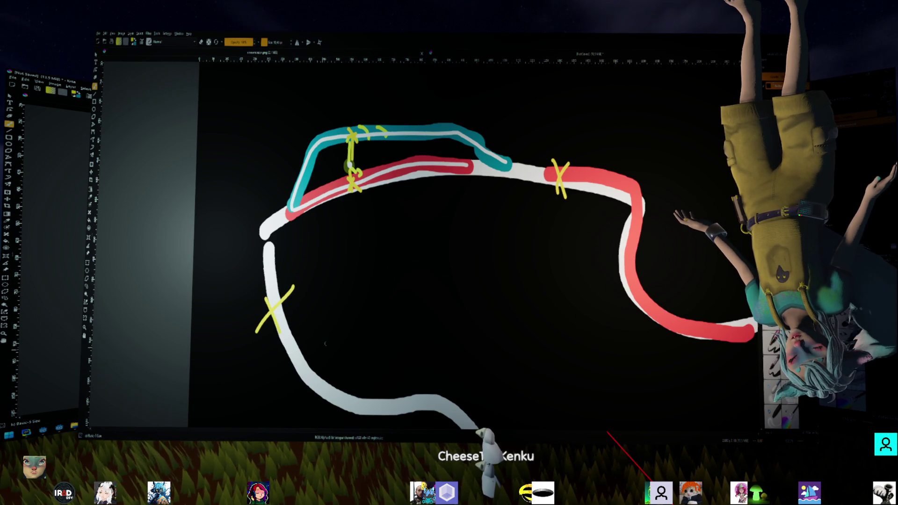
{"action": "mouse_move", "coordinate": [599, 285]}
{"action": "left_mouse_down"}
{"action": "mouse_move", "coordinate": [510, 206]}
{"action": "mouse_move", "coordinate": [567, 295]}
{"action": "left_mouse_up"}
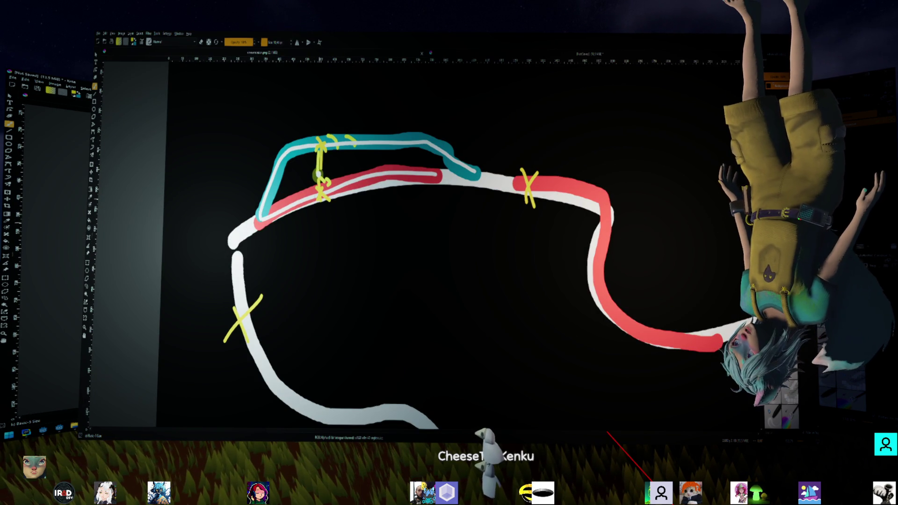
Try yellow connecting strokes between the X marks, then undo them
{"action": "left_click_drag", "start_coordinate": [320, 199], "coordinate": [263, 289]}
{"action": "mouse_move", "coordinate": [373, 194]}
{"action": "left_mouse_down"}
{"action": "mouse_move", "coordinate": [411, 213]}
{"action": "mouse_move", "coordinate": [498, 220]}
{"action": "left_mouse_up"}
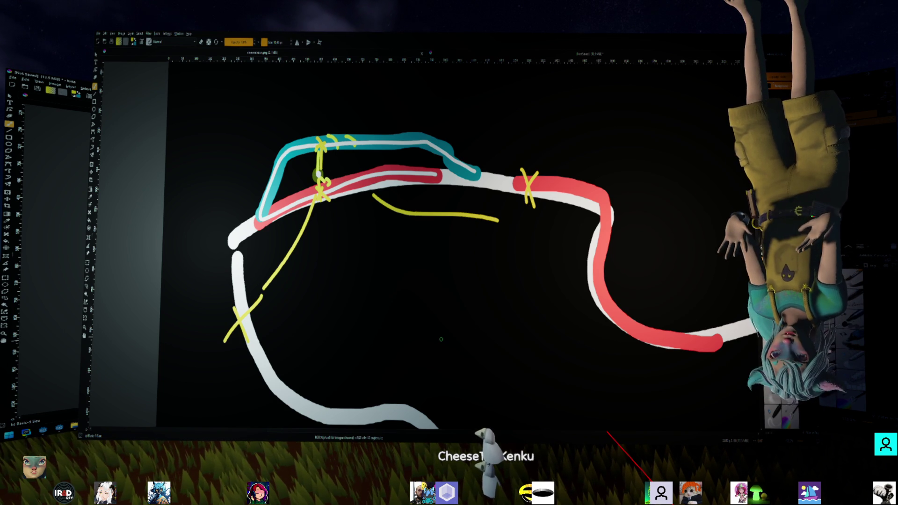
{"action": "key", "text": "ctrl+z"}
{"action": "key", "text": "ctrl+z"}
{"action": "key", "text": "ctrl+z"}
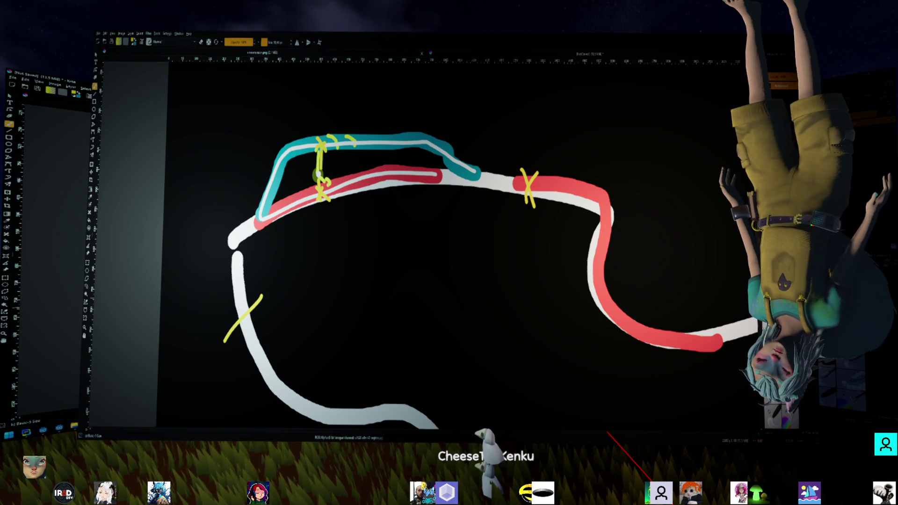
{"action": "key", "text": "ctrl+z"}
{"action": "key", "text": "minus"}
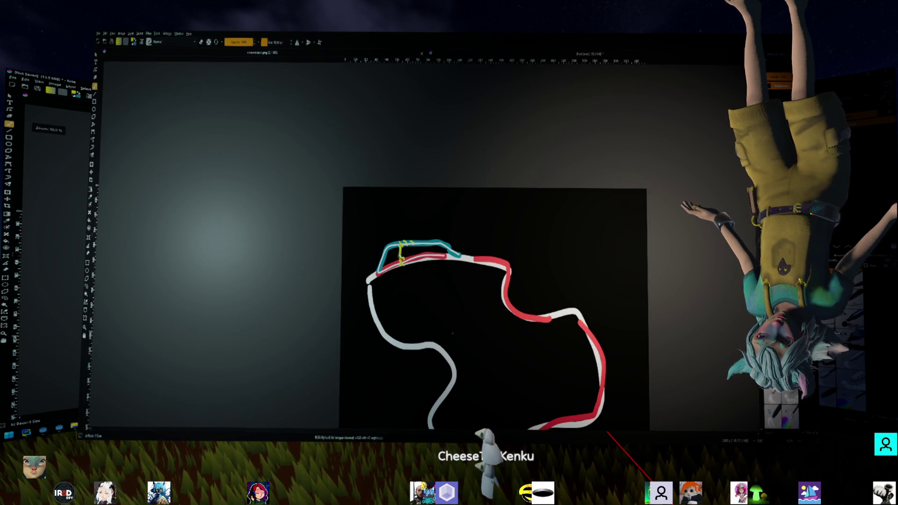
Draw four vertical and three horizontal yellow lines as a grid over the track drawing
{"action": "left_click_drag", "start_coordinate": [495, 308], "coordinate": [476, 259]}
{"action": "mouse_move", "coordinate": [372, 142]}
{"action": "left_mouse_down"}
{"action": "mouse_move", "coordinate": [363, 359]}
{"action": "mouse_move", "coordinate": [389, 311]}
{"action": "mouse_move", "coordinate": [388, 413]}
{"action": "left_mouse_up"}
{"action": "left_click_drag", "start_coordinate": [437, 138], "coordinate": [432, 428]}
{"action": "left_click_drag", "start_coordinate": [473, 171], "coordinate": [474, 387]}
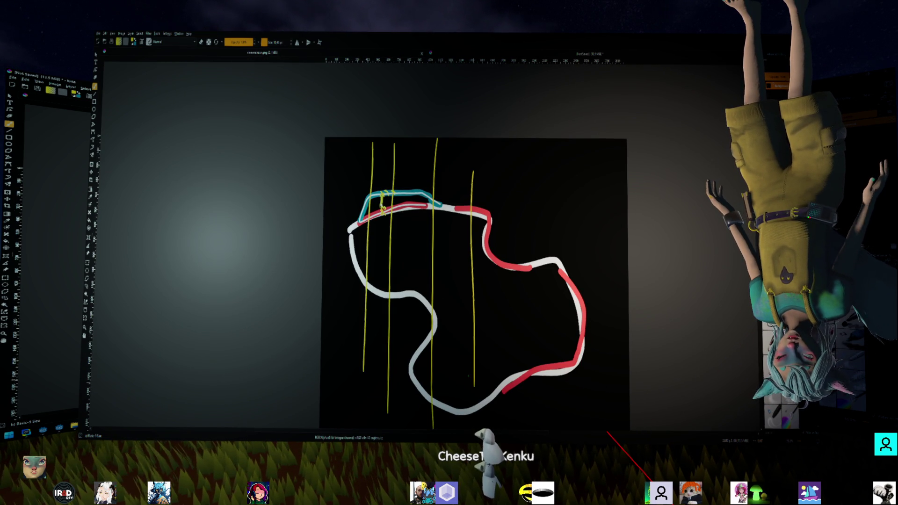
{"action": "left_click_drag", "start_coordinate": [335, 176], "coordinate": [526, 162]}
{"action": "left_click_drag", "start_coordinate": [323, 239], "coordinate": [560, 215]}
{"action": "left_click_drag", "start_coordinate": [343, 284], "coordinate": [628, 285]}
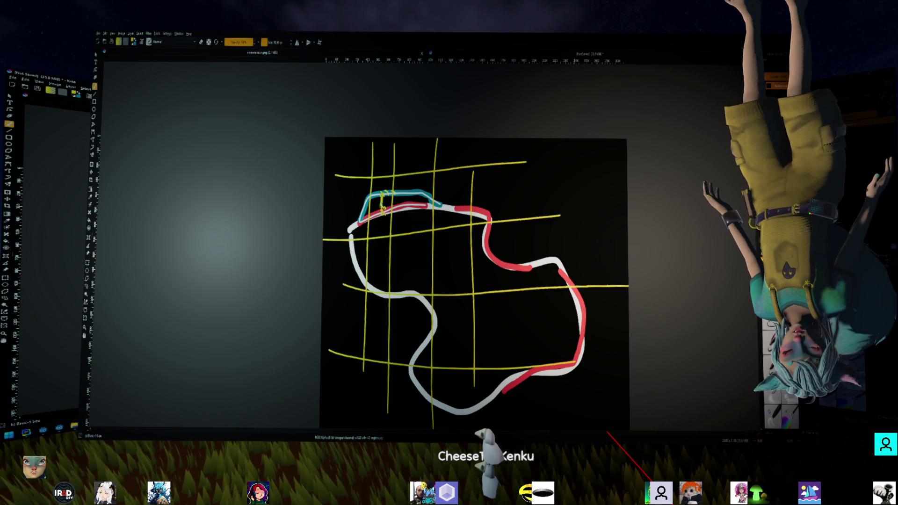
Outline the X-marked teal and red section with a slanted yellow box, redrawing it once
{"action": "key", "text": "1"}
{"action": "scroll", "coordinate": [449, 244], "scroll_direction": "up", "scroll_amount": 3}
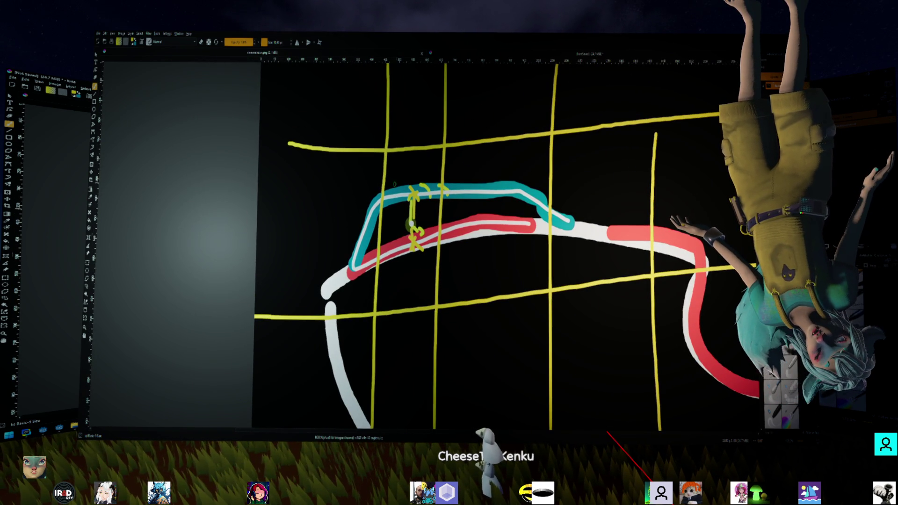
{"action": "mouse_move", "coordinate": [383, 185]}
{"action": "left_mouse_down"}
{"action": "mouse_move", "coordinate": [424, 207]}
{"action": "mouse_move", "coordinate": [447, 190]}
{"action": "mouse_move", "coordinate": [396, 174]}
{"action": "mouse_move", "coordinate": [383, 182]}
{"action": "left_mouse_up"}
{"action": "mouse_move", "coordinate": [379, 237]}
{"action": "left_mouse_down"}
{"action": "mouse_move", "coordinate": [439, 247]}
{"action": "mouse_move", "coordinate": [380, 238]}
{"action": "left_mouse_up"}
{"action": "key", "text": "Delete"}
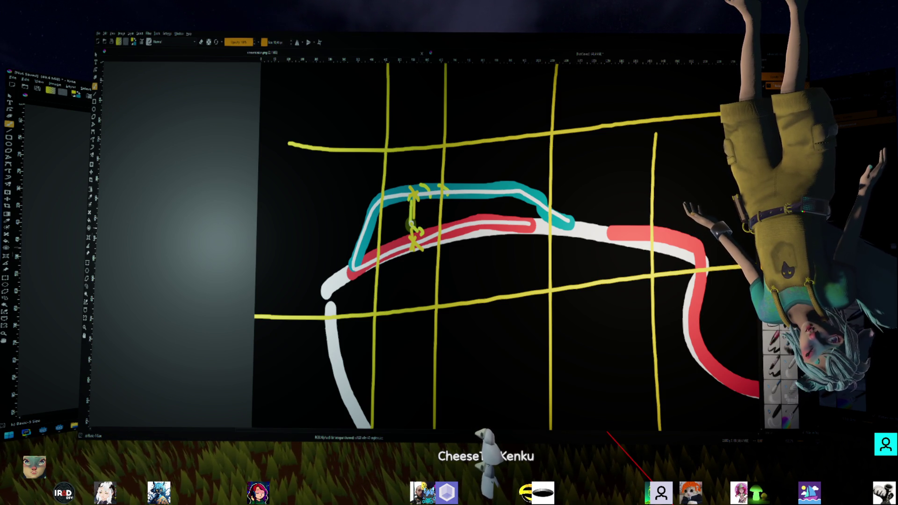
{"action": "mouse_move", "coordinate": [436, 216]}
{"action": "left_mouse_down"}
{"action": "mouse_move", "coordinate": [438, 248]}
{"action": "mouse_move", "coordinate": [389, 273]}
{"action": "left_mouse_up"}
{"action": "mouse_move", "coordinate": [381, 229]}
{"action": "left_mouse_down"}
{"action": "mouse_move", "coordinate": [384, 268]}
{"action": "mouse_move", "coordinate": [405, 273]}
{"action": "mouse_move", "coordinate": [402, 224]}
{"action": "mouse_move", "coordinate": [440, 209]}
{"action": "mouse_move", "coordinate": [434, 159]}
{"action": "mouse_move", "coordinate": [379, 185]}
{"action": "mouse_move", "coordinate": [380, 201]}
{"action": "left_mouse_up"}
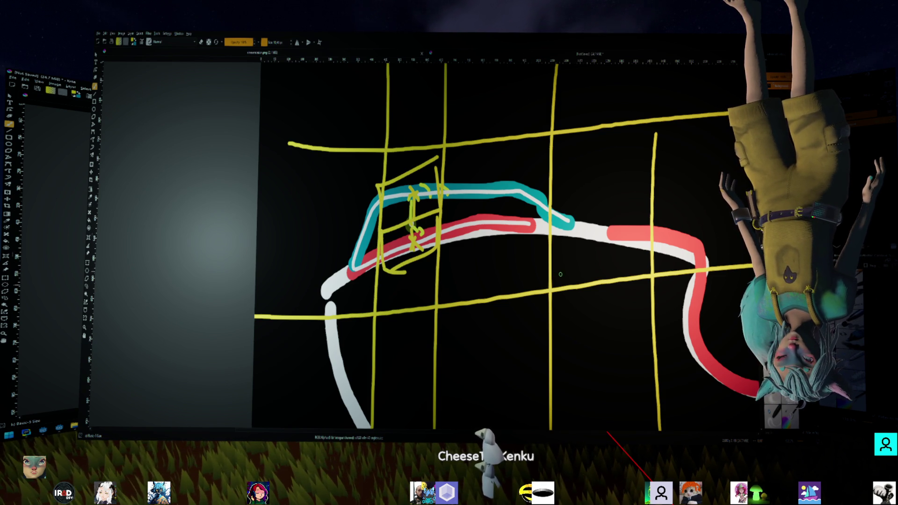
{"action": "left_click_drag", "start_coordinate": [546, 268], "coordinate": [516, 228]}
{"action": "key", "text": "minus"}
{"action": "key", "text": "minus"}
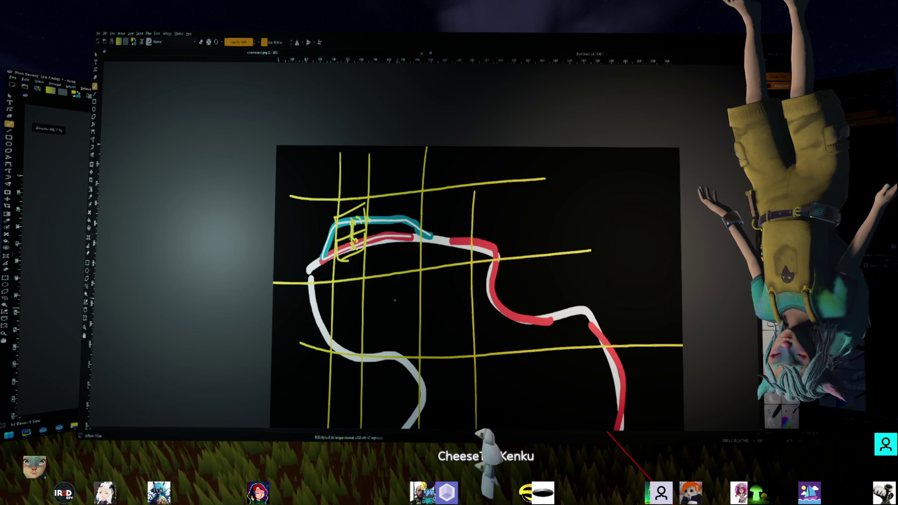
Draw two teal loops beneath the teal outline beside the boxed X marks
{"action": "key", "text": "plus"}
{"action": "key", "text": "plus"}
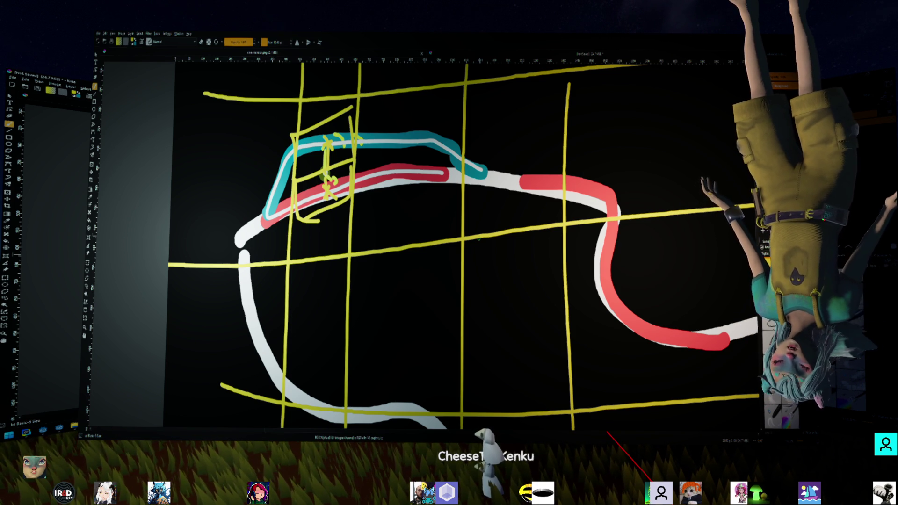
{"action": "left_click_drag", "start_coordinate": [514, 208], "coordinate": [394, 279]}
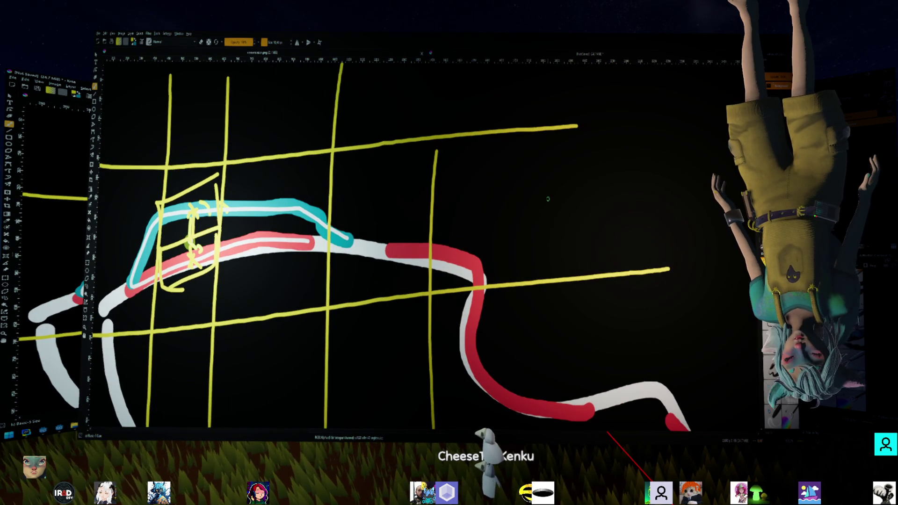
{"action": "left_click_drag", "start_coordinate": [308, 203], "coordinate": [396, 164]}
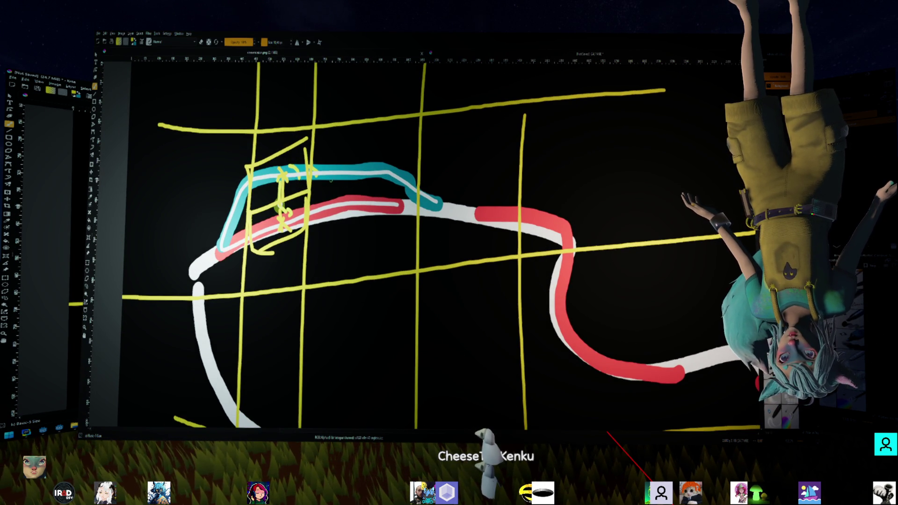
{"action": "mouse_move", "coordinate": [327, 172]}
{"action": "left_mouse_down"}
{"action": "mouse_move", "coordinate": [368, 236]}
{"action": "mouse_move", "coordinate": [402, 199]}
{"action": "left_mouse_up"}
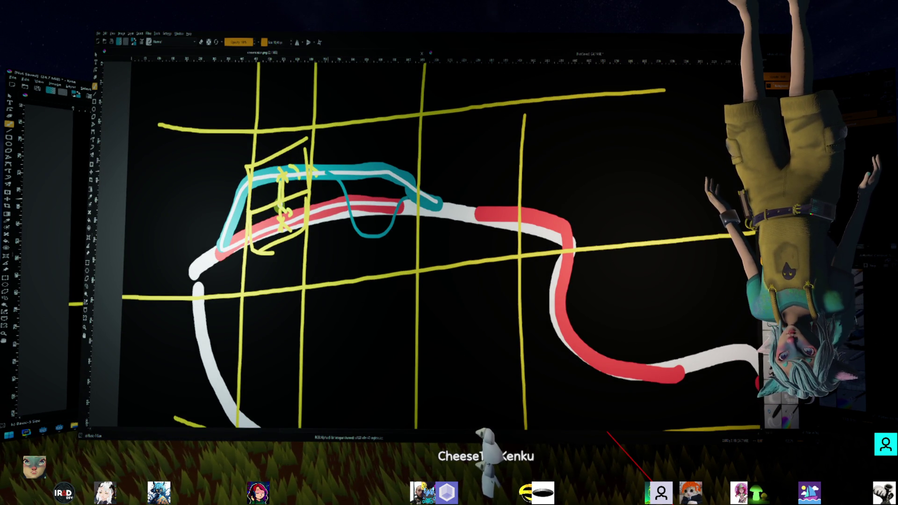
{"action": "mouse_move", "coordinate": [346, 180]}
{"action": "left_mouse_down"}
{"action": "mouse_move", "coordinate": [363, 220]}
{"action": "mouse_move", "coordinate": [403, 188]}
{"action": "left_mouse_up"}
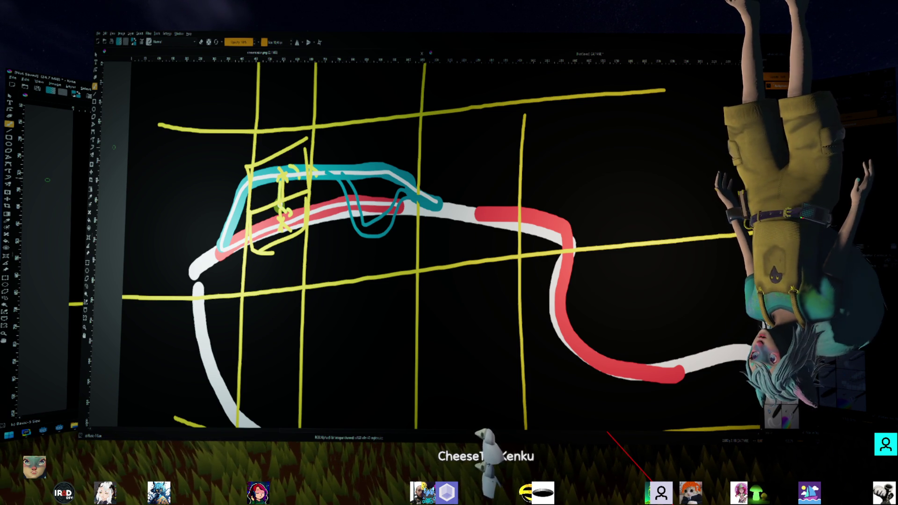
Undo the teal loops, test one more teal stroke, and switch over to the Godot editor
{"action": "key", "text": "ctrl+z"}
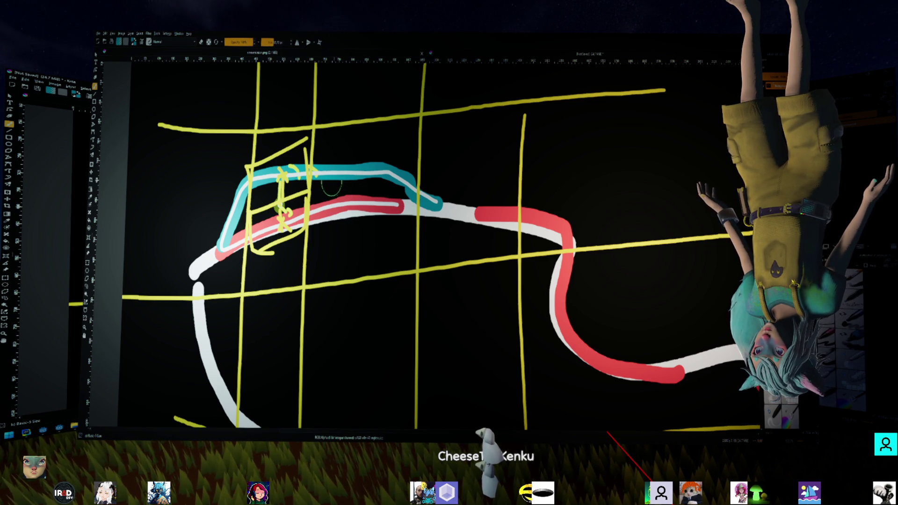
{"action": "mouse_move", "coordinate": [334, 182]}
{"action": "left_mouse_down"}
{"action": "mouse_move", "coordinate": [350, 213]}
{"action": "mouse_move", "coordinate": [420, 195]}
{"action": "left_mouse_up"}
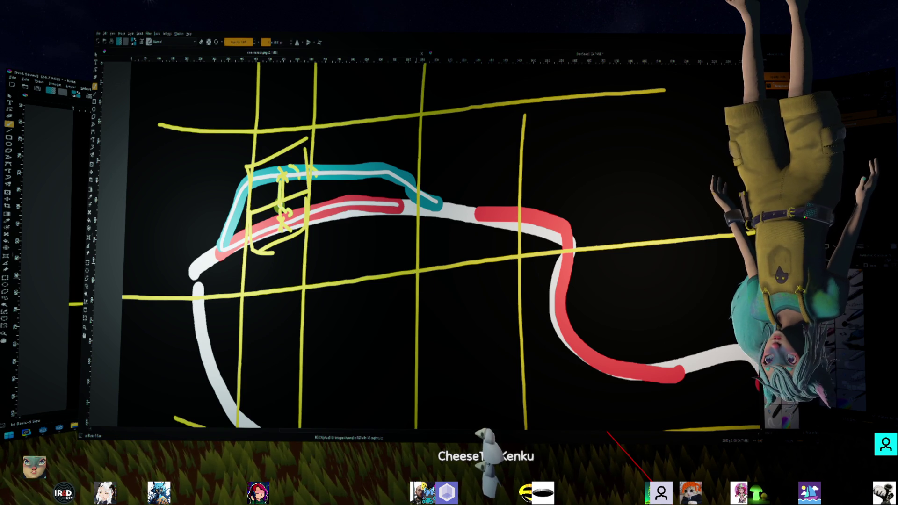
{"action": "scroll", "coordinate": [420, 276], "scroll_direction": "down", "scroll_amount": 5}
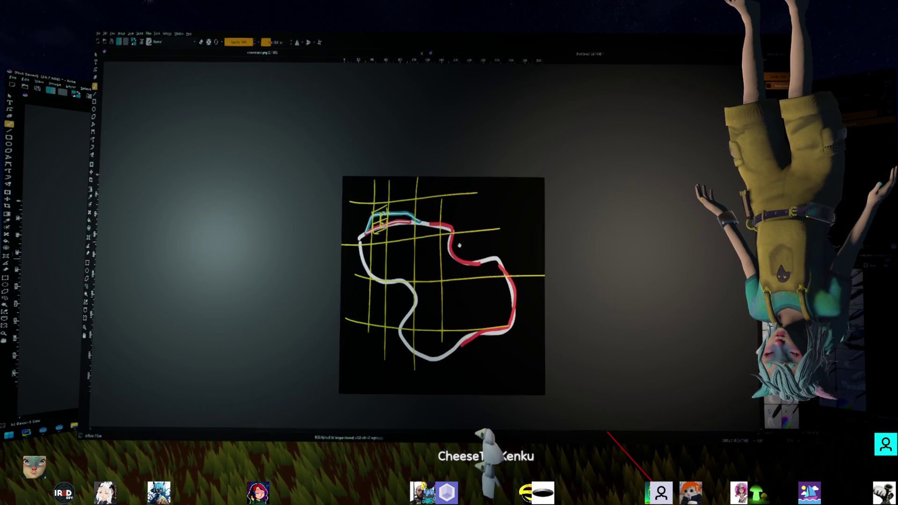
{"action": "scroll", "coordinate": [381, 265], "scroll_direction": "up", "scroll_amount": 5}
{"action": "scroll", "coordinate": [381, 264], "scroll_direction": "down", "scroll_amount": 4}
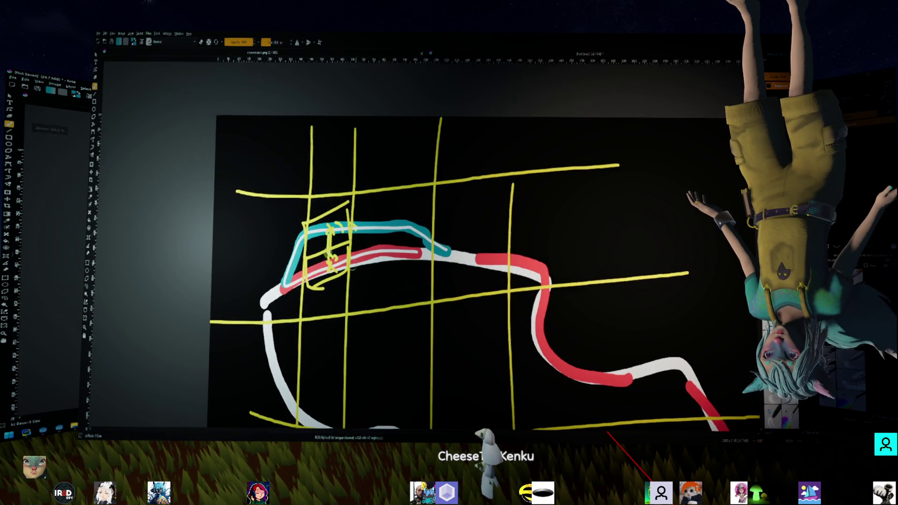
{"action": "scroll", "coordinate": [307, 218], "scroll_direction": "up", "scroll_amount": 3}
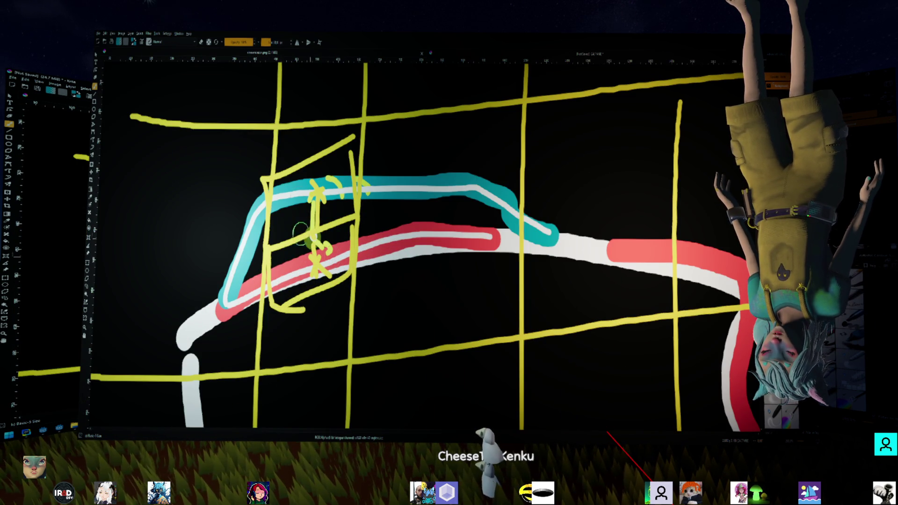
{"action": "key", "text": "ctrl+super+Right"}
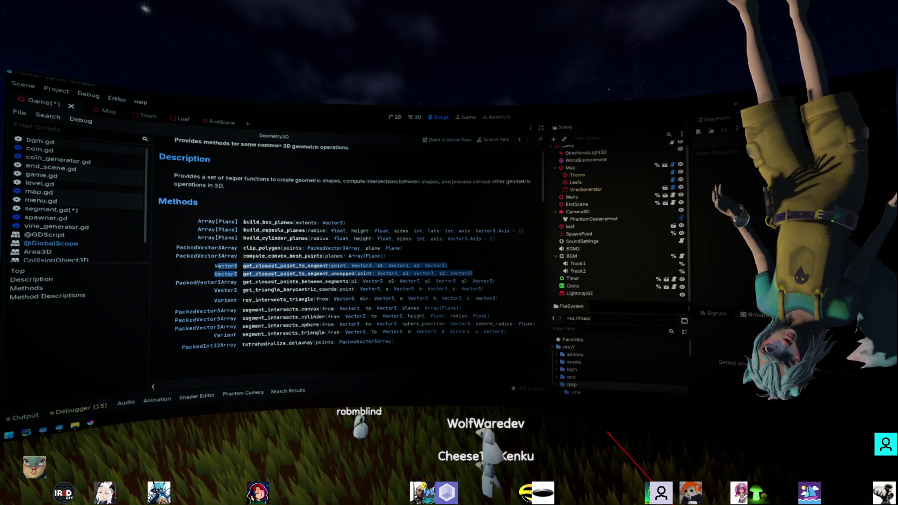
Return from Godot's Geometry3D docs to the Krita track drawing
{"action": "key", "text": "alt+Tab"}
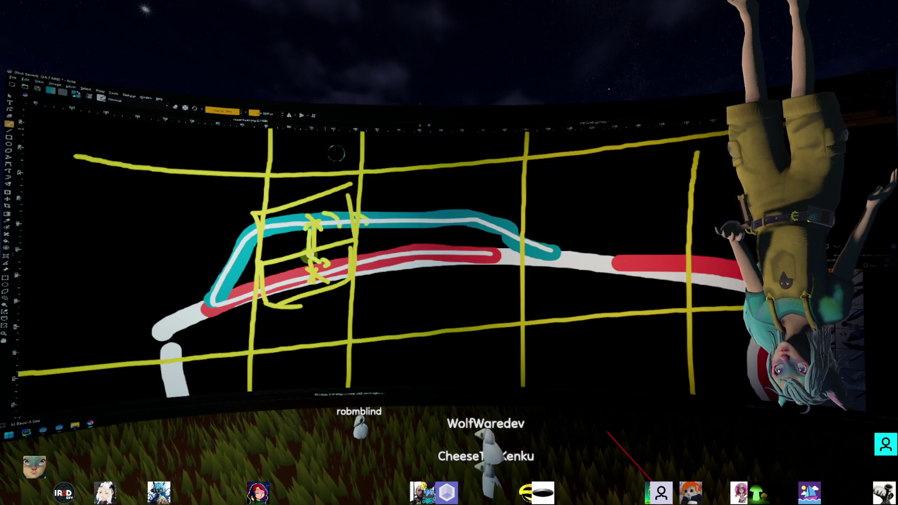
Zoom out and flood-fill the whole Krita canvas with black
{"action": "scroll", "coordinate": [480, 275], "scroll_direction": "down", "scroll_amount": 6}
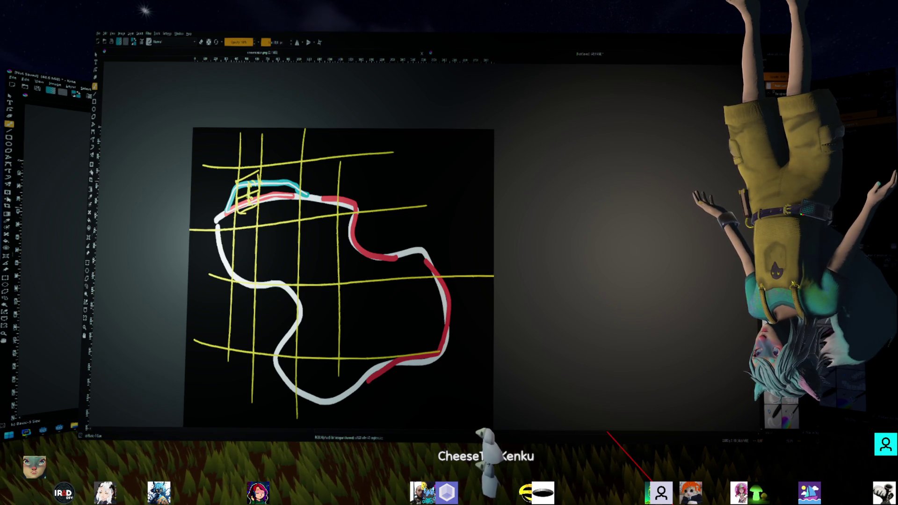
{"action": "left_click", "coordinate": [6, 241]}
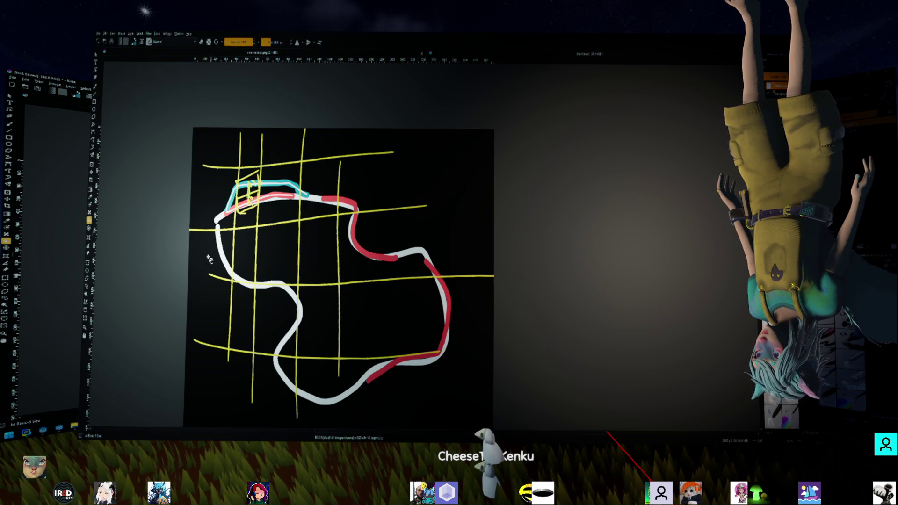
{"action": "left_click", "coordinate": [330, 237]}
{"action": "left_click", "coordinate": [9, 130]}
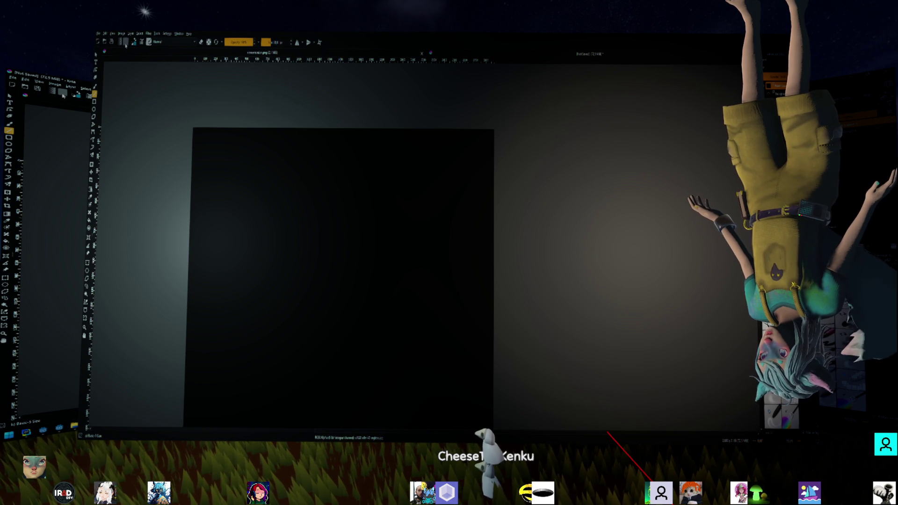
Draw a teal track corner: two horizontal teal lines joined to vertical lines on the right
{"action": "left_click_drag", "start_coordinate": [220, 220], "coordinate": [409, 214]}
{"action": "mouse_move", "coordinate": [220, 208]}
{"action": "left_mouse_down"}
{"action": "mouse_move", "coordinate": [411, 199]}
{"action": "mouse_move", "coordinate": [397, 219]}
{"action": "mouse_move", "coordinate": [396, 360]}
{"action": "left_mouse_up"}
{"action": "mouse_move", "coordinate": [409, 218]}
{"action": "left_mouse_down"}
{"action": "mouse_move", "coordinate": [405, 359]}
{"action": "mouse_move", "coordinate": [428, 374]}
{"action": "mouse_move", "coordinate": [401, 370]}
{"action": "mouse_move", "coordinate": [418, 381]}
{"action": "left_mouse_up"}
{"action": "left_click_drag", "start_coordinate": [410, 203], "coordinate": [409, 216]}
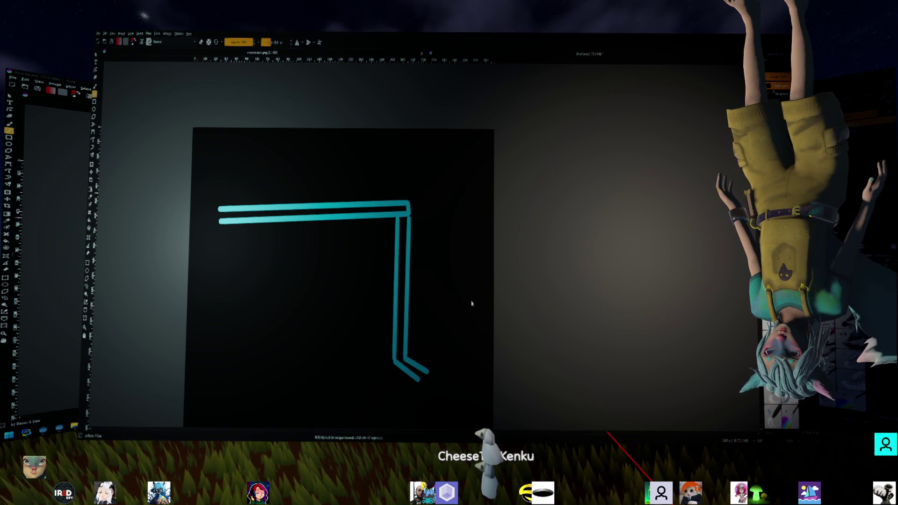
Add red lines up from both upper ends, down the left side, and across the bottom
{"action": "left_click_drag", "start_coordinate": [219, 207], "coordinate": [210, 139]}
{"action": "left_click_drag", "start_coordinate": [407, 199], "coordinate": [370, 142]}
{"action": "left_click_drag", "start_coordinate": [223, 226], "coordinate": [213, 386]}
{"action": "left_click_drag", "start_coordinate": [213, 386], "coordinate": [392, 366]}
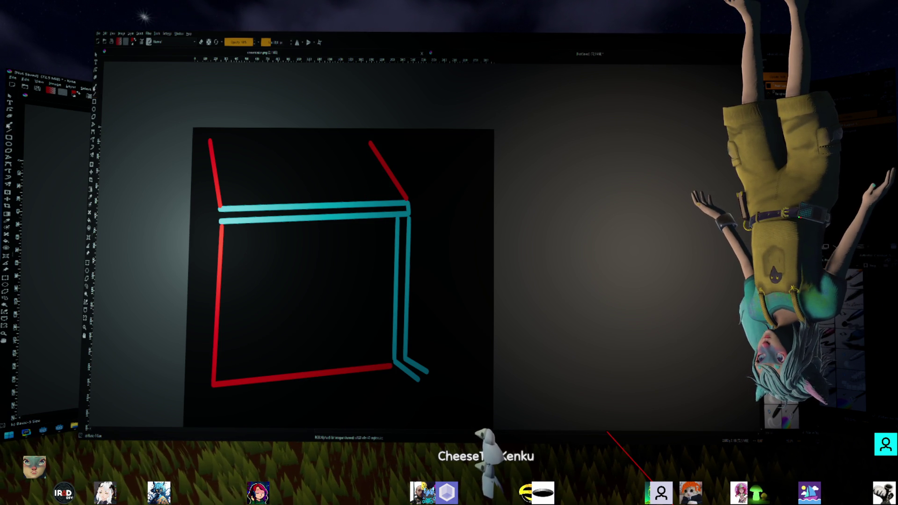
Switch to yellow and trace a line along the upper teal bar
{"action": "scroll", "coordinate": [237, 196], "scroll_direction": "up", "scroll_amount": 2}
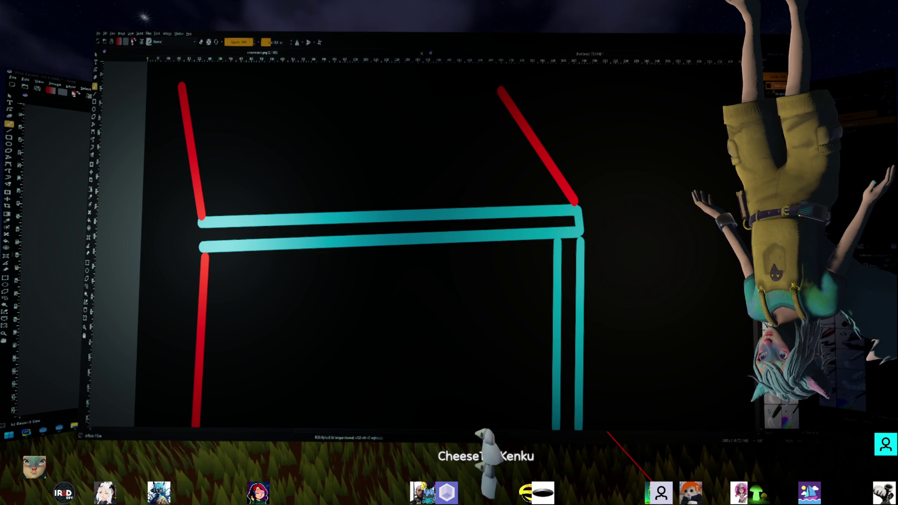
{"action": "key", "text": "x"}
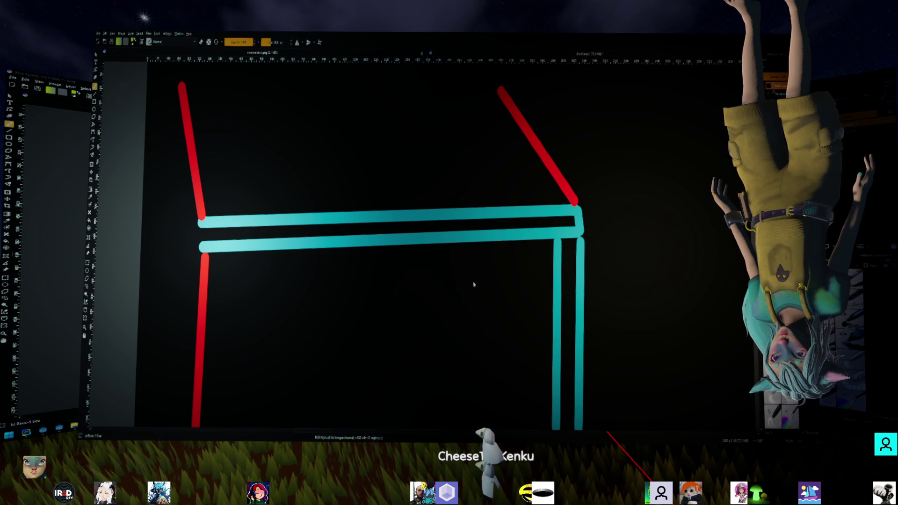
{"action": "mouse_move", "coordinate": [208, 224]}
{"action": "left_mouse_down"}
{"action": "mouse_move", "coordinate": [467, 208]}
{"action": "mouse_move", "coordinate": [533, 219]}
{"action": "mouse_move", "coordinate": [565, 199]}
{"action": "mouse_move", "coordinate": [571, 285]}
{"action": "mouse_move", "coordinate": [529, 205]}
{"action": "mouse_move", "coordinate": [543, 213]}
{"action": "left_mouse_up"}
Undo a stray yellow stroke and run the yellow line down the right teal post
{"action": "left_click_drag", "start_coordinate": [447, 145], "coordinate": [491, 142]}
{"action": "key", "text": "ctrl+z"}
{"action": "key", "text": "ctrl+z"}
{"action": "key", "text": "ctrl+z"}
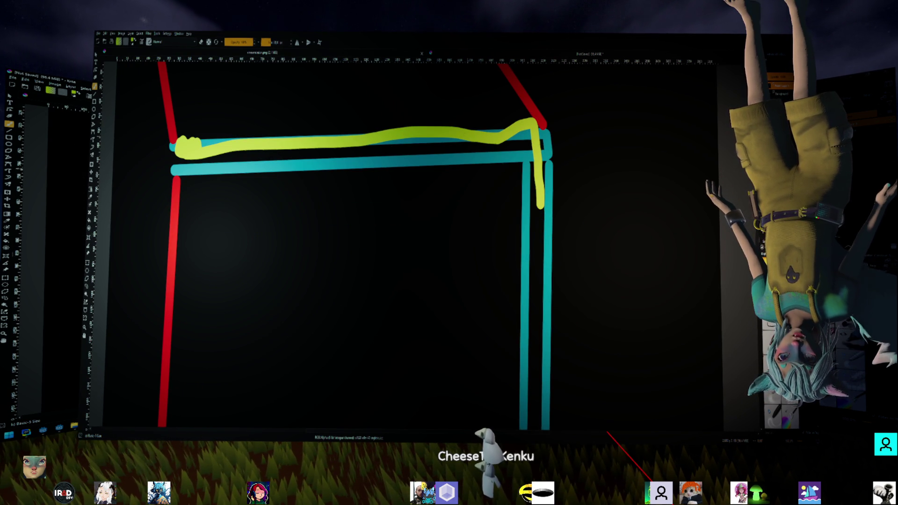
{"action": "mouse_move", "coordinate": [506, 138]}
{"action": "left_mouse_down"}
{"action": "mouse_move", "coordinate": [522, 208]}
{"action": "mouse_move", "coordinate": [555, 243]}
{"action": "mouse_move", "coordinate": [551, 279]}
{"action": "mouse_move", "coordinate": [527, 320]}
{"action": "mouse_move", "coordinate": [550, 349]}
{"action": "mouse_move", "coordinate": [526, 391]}
{"action": "left_mouse_up"}
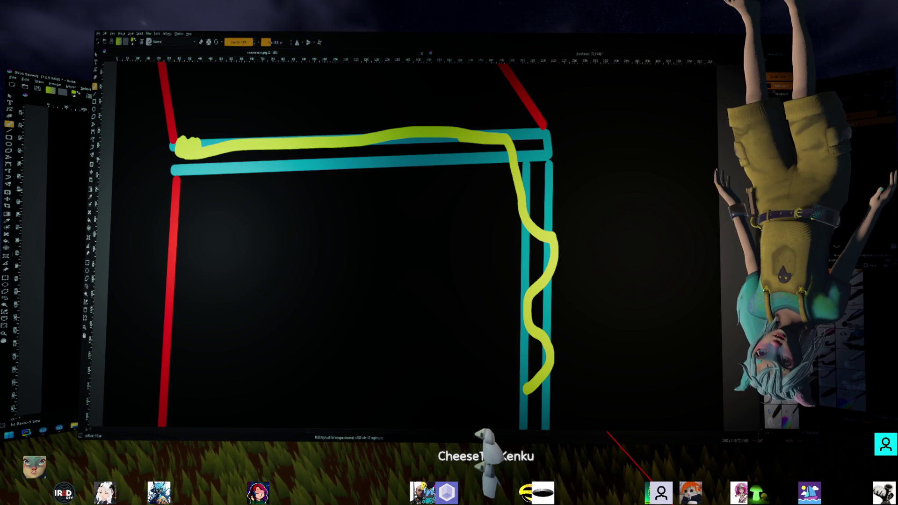
Draw two parallel teal diagonals across the right-hand teal posts
{"action": "left_click_drag", "start_coordinate": [486, 261], "coordinate": [424, 198]}
{"action": "left_click_drag", "start_coordinate": [579, 129], "coordinate": [442, 245]}
{"action": "left_click_drag", "start_coordinate": [596, 138], "coordinate": [454, 278]}
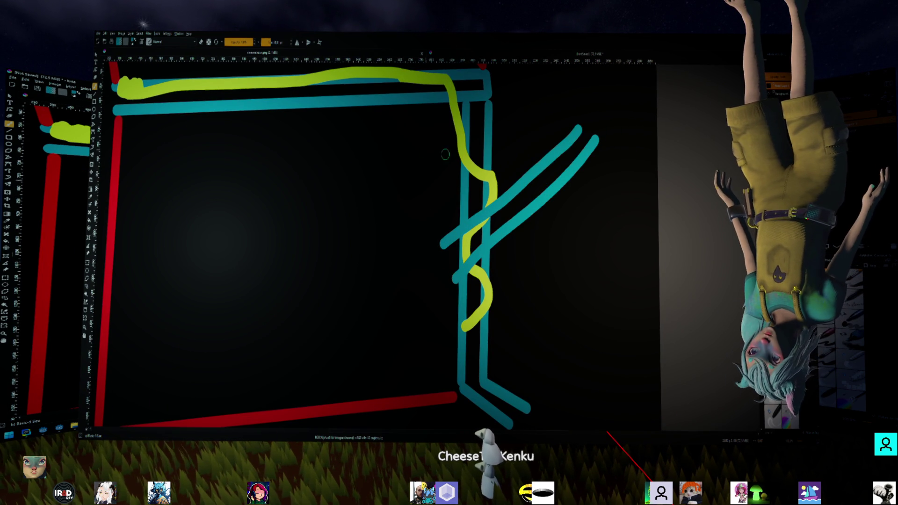
Paint a yellow branch from the winding line up along the teal diagonal to the upper right
{"action": "mouse_move", "coordinate": [484, 170]}
{"action": "left_mouse_down"}
{"action": "mouse_move", "coordinate": [534, 182]}
{"action": "mouse_move", "coordinate": [576, 148]}
{"action": "left_mouse_up"}
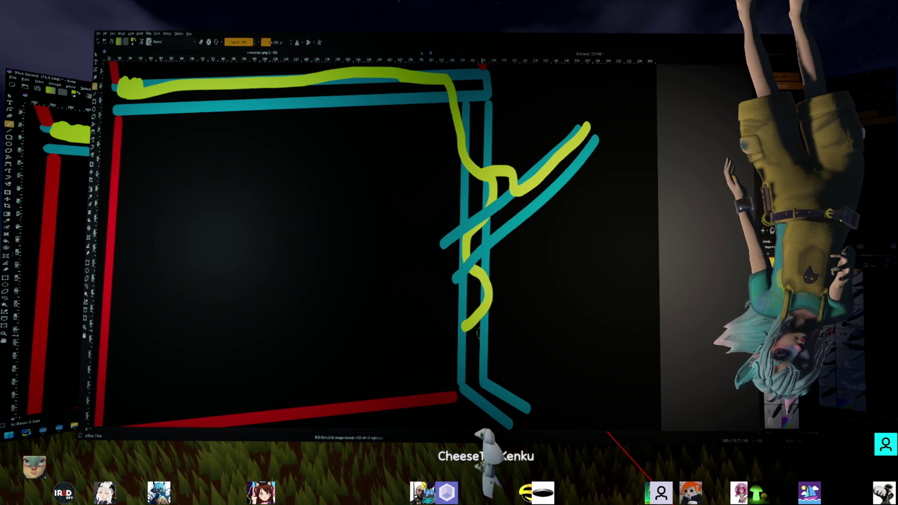
{"action": "scroll", "coordinate": [421, 262], "scroll_direction": "down", "scroll_amount": 4}
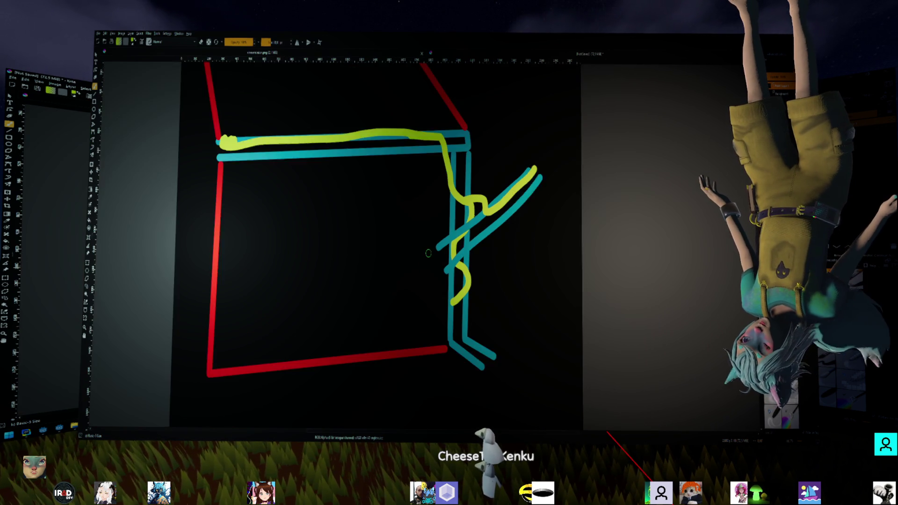
Pan the zoomed-out track diagram so the page sits centred with grey margins
{"action": "mouse_move", "coordinate": [395, 238]}
{"action": "left_mouse_down"}
{"action": "mouse_move", "coordinate": [388, 271]}
{"action": "mouse_move", "coordinate": [359, 296]}
{"action": "left_mouse_up"}
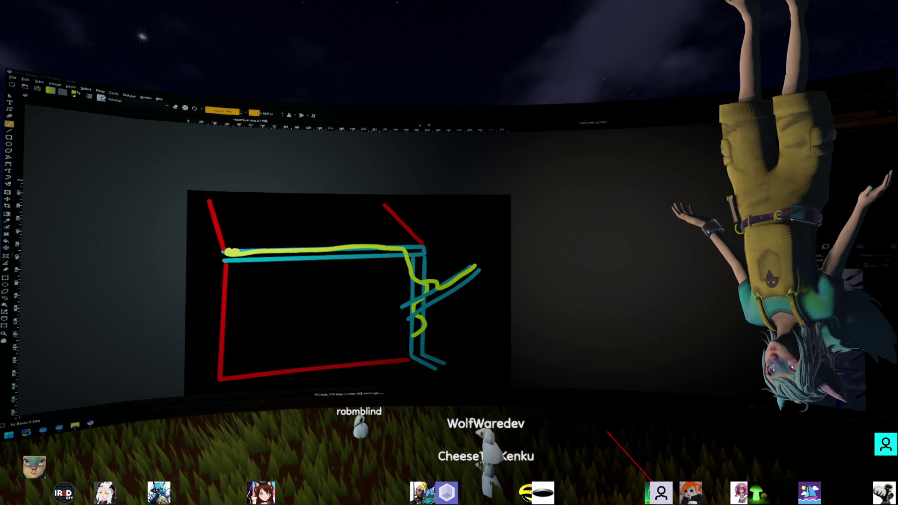
{"action": "key", "text": "alt+Tab"}
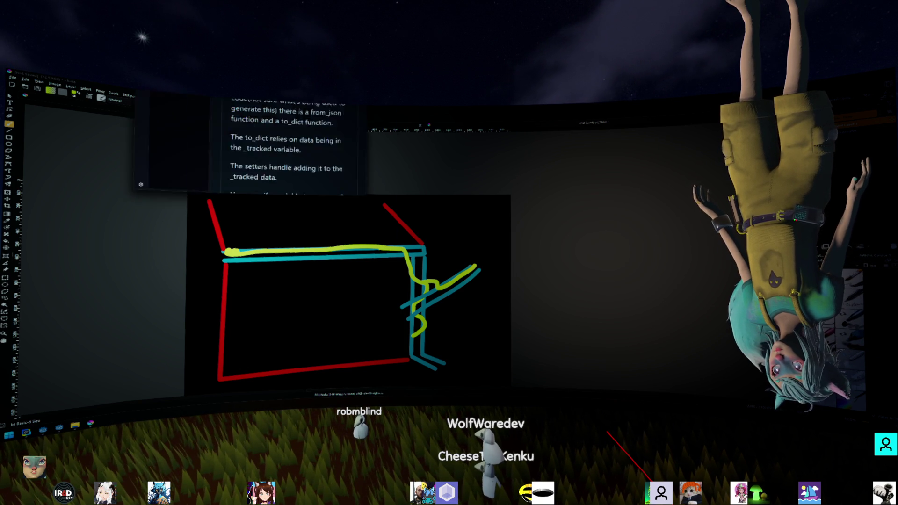
{"action": "key", "text": "ctrl+minus"}
{"action": "scroll", "coordinate": [438, 251], "scroll_direction": "down", "scroll_amount": 10}
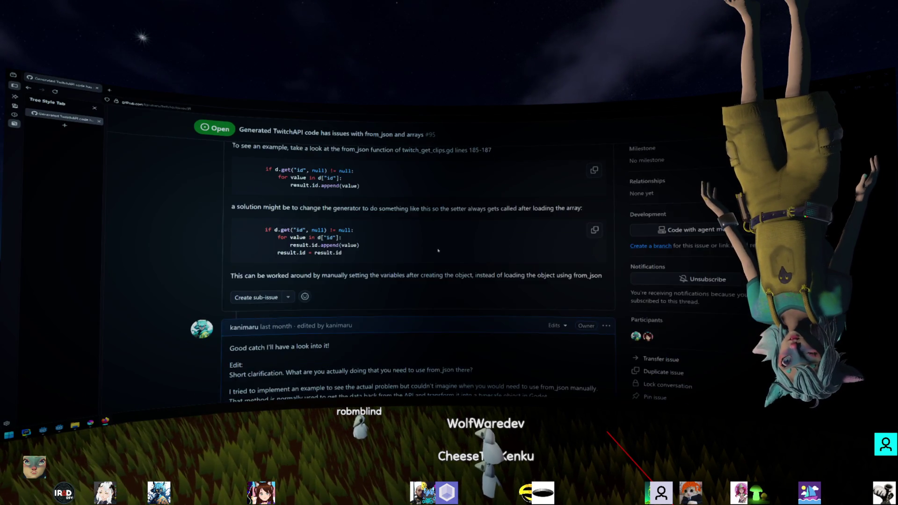
{"action": "scroll", "coordinate": [354, 271], "scroll_direction": "up", "scroll_amount": 10}
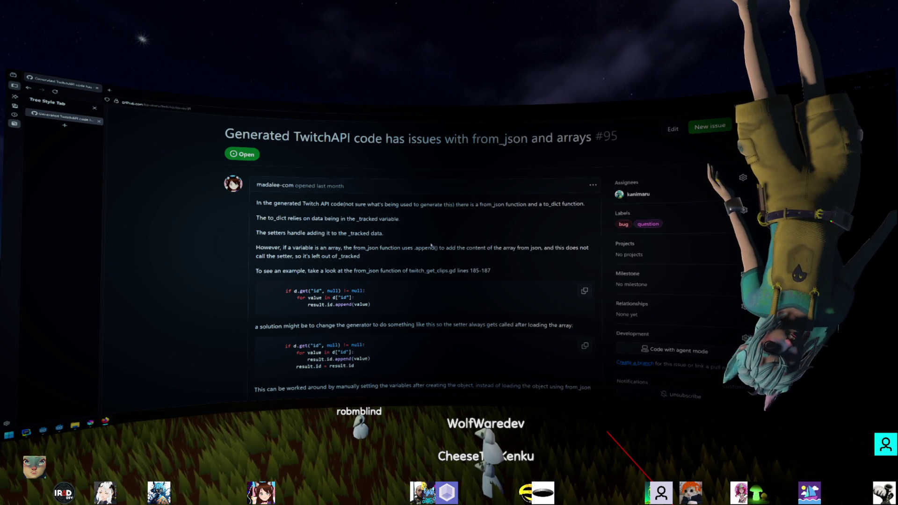
{"action": "scroll", "coordinate": [431, 245], "scroll_direction": "down", "scroll_amount": 5}
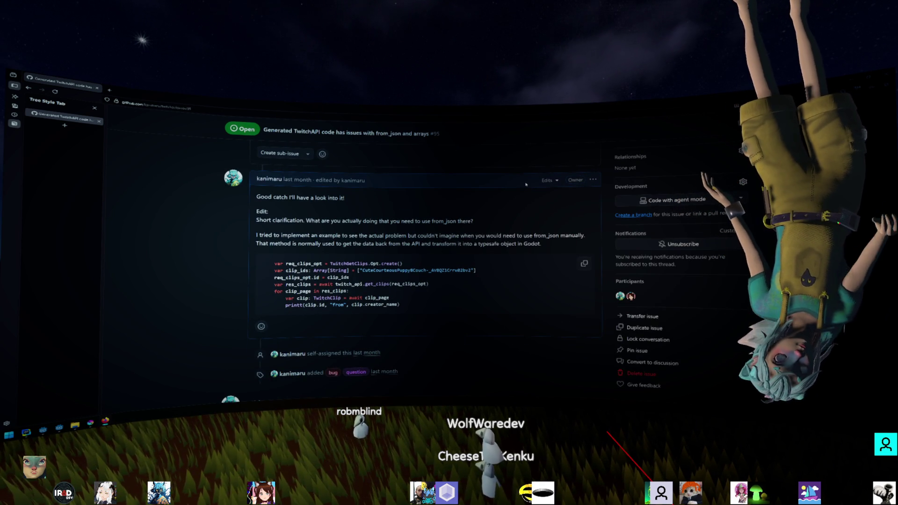
{"action": "key", "text": "alt+Tab"}
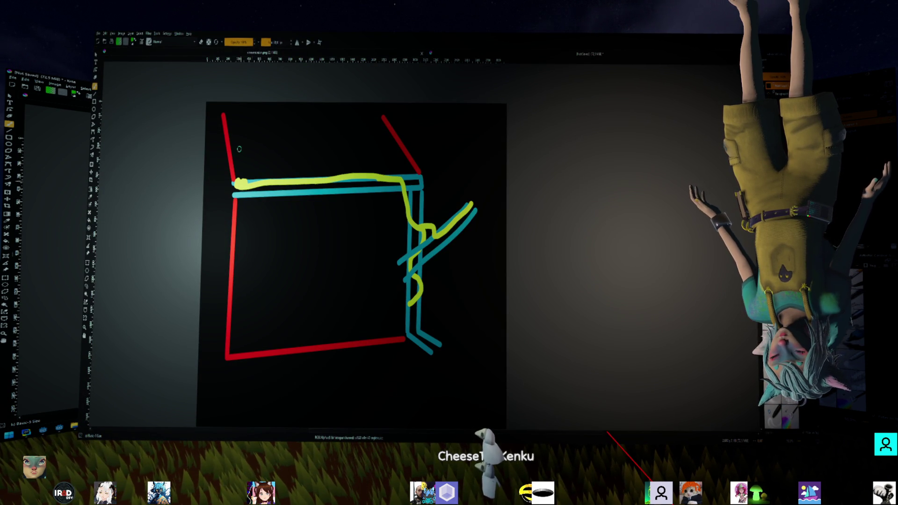
Draw six green horizontal grid lines across the track diagram
{"action": "left_click_drag", "start_coordinate": [215, 119], "coordinate": [374, 120]}
{"action": "left_click_drag", "start_coordinate": [221, 152], "coordinate": [448, 143]}
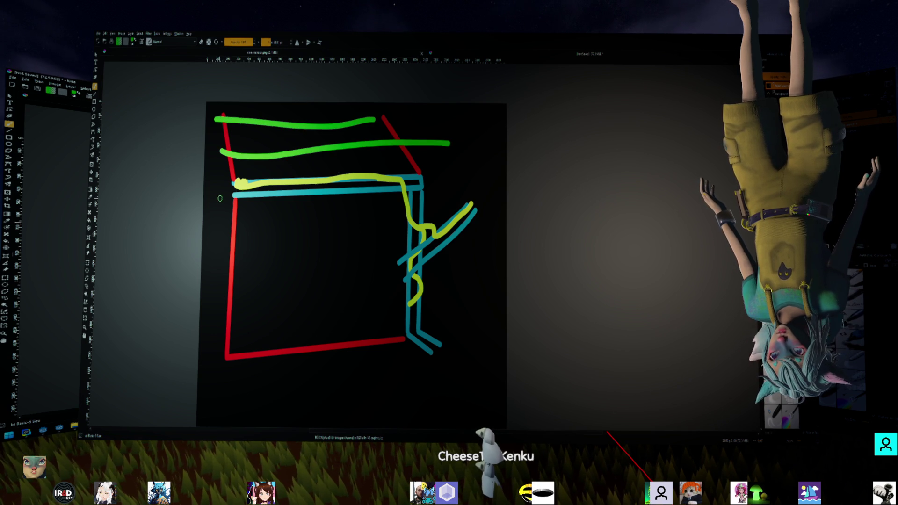
{"action": "left_click_drag", "start_coordinate": [224, 198], "coordinate": [504, 196]}
{"action": "left_click_drag", "start_coordinate": [222, 244], "coordinate": [487, 248]}
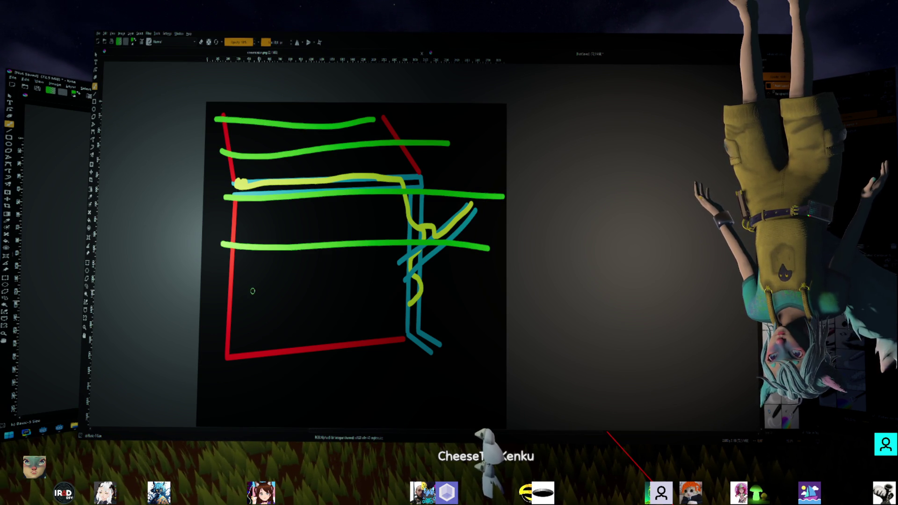
{"action": "left_click_drag", "start_coordinate": [251, 291], "coordinate": [506, 290]}
{"action": "left_click_drag", "start_coordinate": [232, 335], "coordinate": [440, 364]}
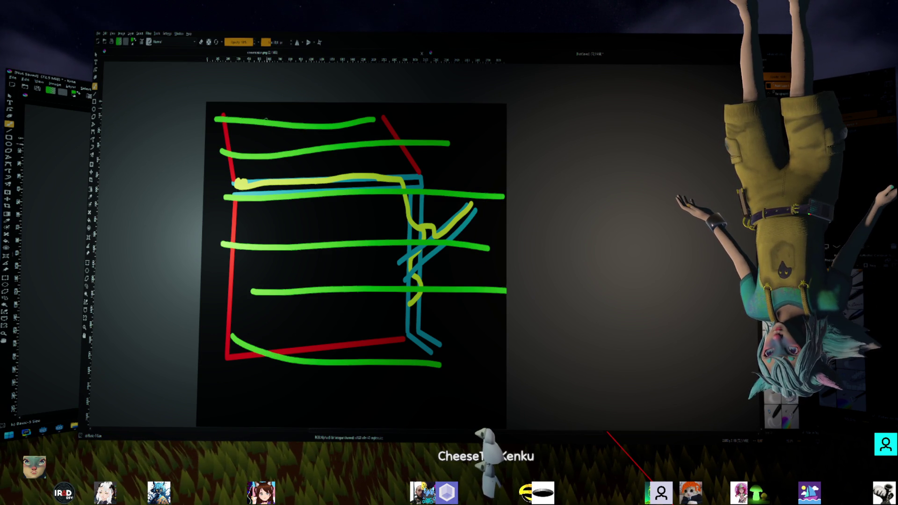
Add six green vertical grid lines from left to right
{"action": "left_click_drag", "start_coordinate": [265, 109], "coordinate": [252, 424]}
{"action": "left_click_drag", "start_coordinate": [291, 117], "coordinate": [286, 399]}
{"action": "left_click_drag", "start_coordinate": [327, 112], "coordinate": [343, 419]}
{"action": "left_click_drag", "start_coordinate": [370, 111], "coordinate": [374, 389]}
{"action": "left_click_drag", "start_coordinate": [424, 126], "coordinate": [411, 426]}
{"action": "left_click_drag", "start_coordinate": [461, 128], "coordinate": [452, 364]}
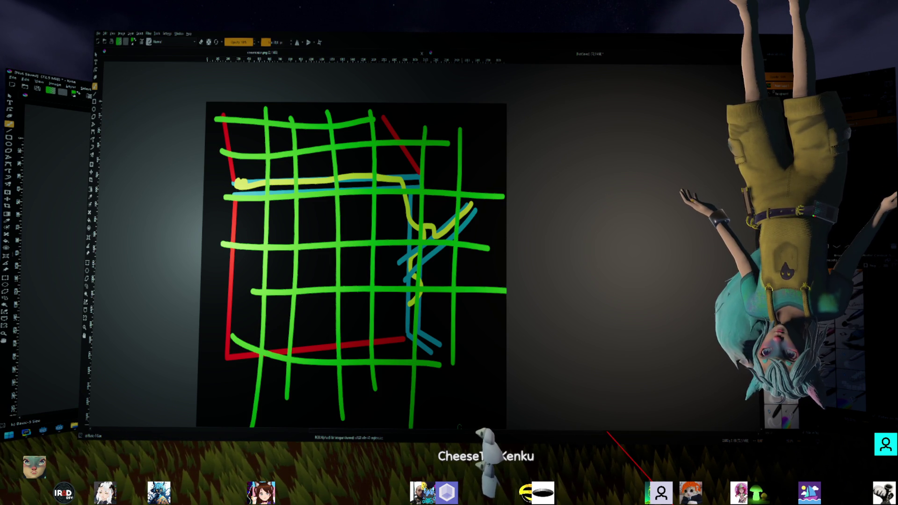
Undo the green grid along with the teal diagonals and yellow branch
{"action": "key", "text": "ctrl+z"}
{"action": "key", "text": "ctrl+z"}
{"action": "key", "text": "ctrl+z"}
{"action": "key", "text": "ctrl+z"}
{"action": "key", "text": "ctrl+z"}
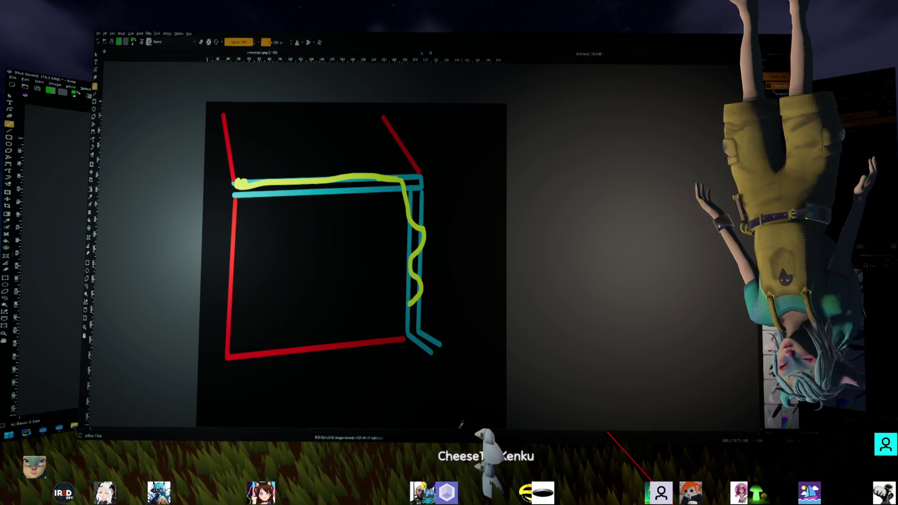
{"action": "key", "text": "ctrl+z"}
{"action": "key", "text": "ctrl+shift+z"}
{"action": "key", "text": "ctrl+shift+z"}
{"action": "key", "text": "ctrl+shift+z"}
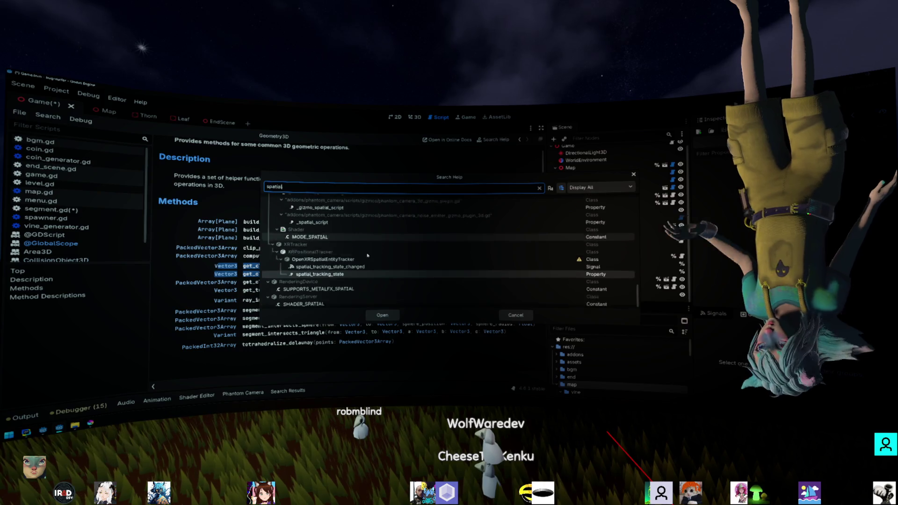
Scroll through the current Search Help results
{"action": "scroll", "coordinate": [367, 255], "scroll_direction": "down", "scroll_amount": 10}
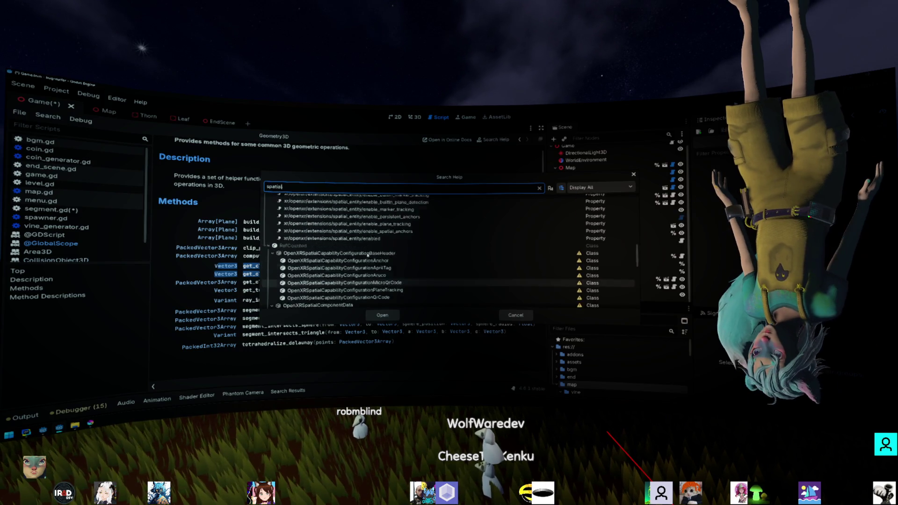
{"action": "scroll", "coordinate": [367, 255], "scroll_direction": "up", "scroll_amount": 2}
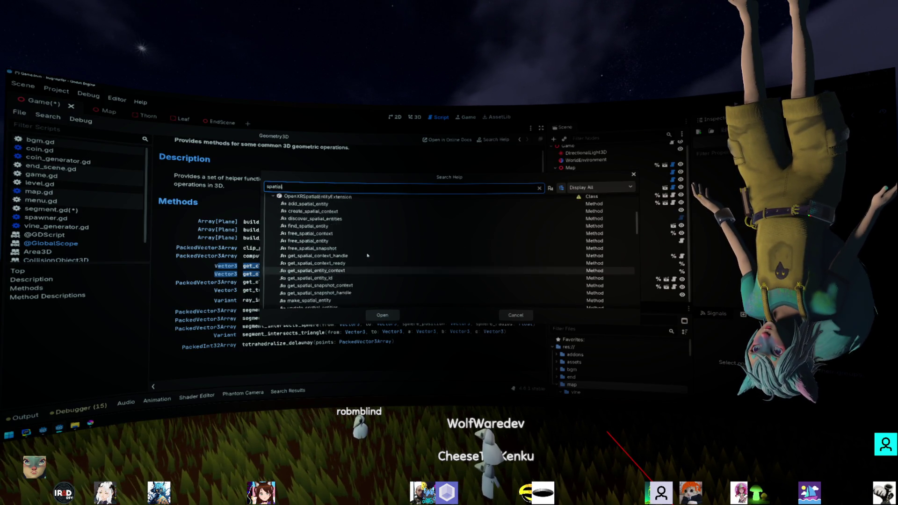
{"action": "scroll", "coordinate": [368, 255], "scroll_direction": "up", "scroll_amount": 5}
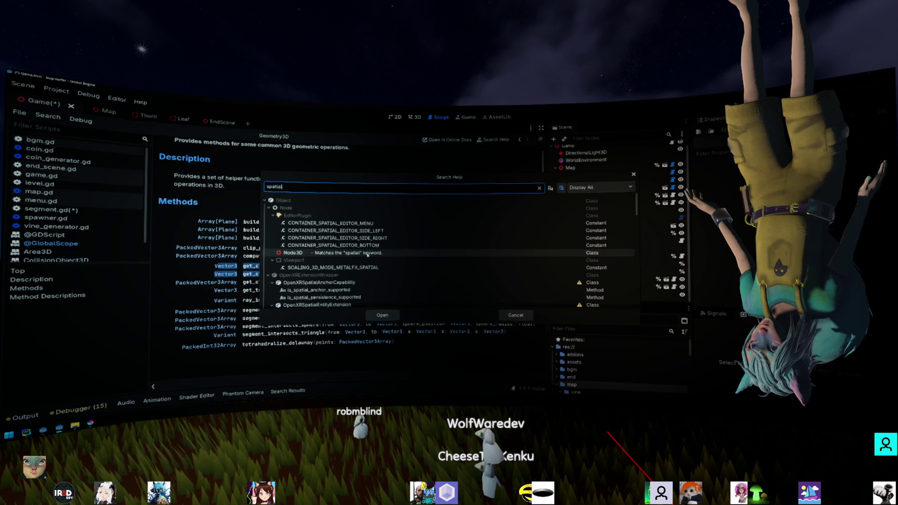
Search the help for 'grid', browse the results, and close the dialog
{"action": "key", "text": "ctrl+a"}
{"action": "type", "text": "grid"}
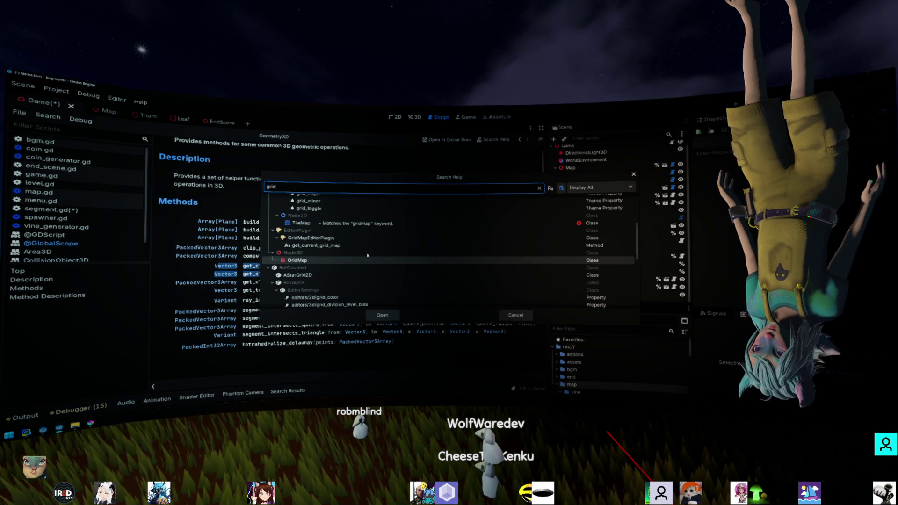
{"action": "scroll", "coordinate": [367, 255], "scroll_direction": "down", "scroll_amount": 1}
{"action": "scroll", "coordinate": [368, 255], "scroll_direction": "up", "scroll_amount": 5}
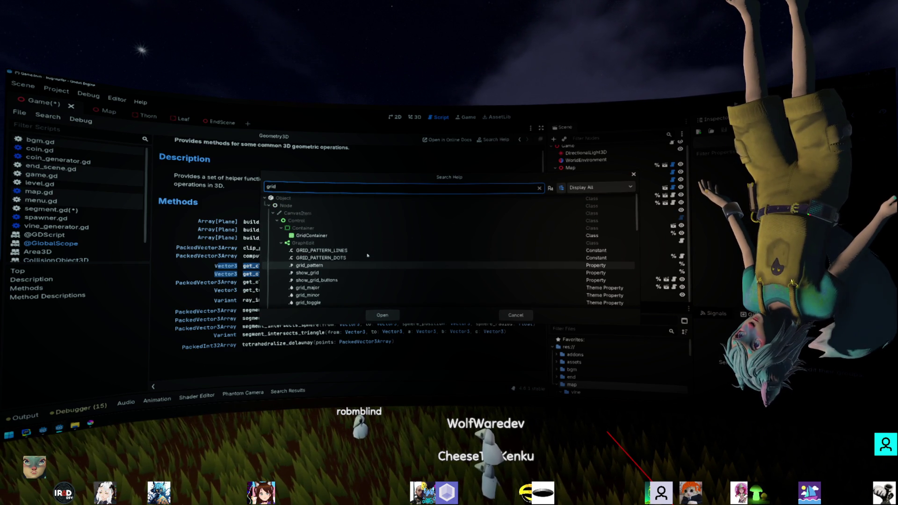
{"action": "scroll", "coordinate": [367, 256], "scroll_direction": "down", "scroll_amount": 10}
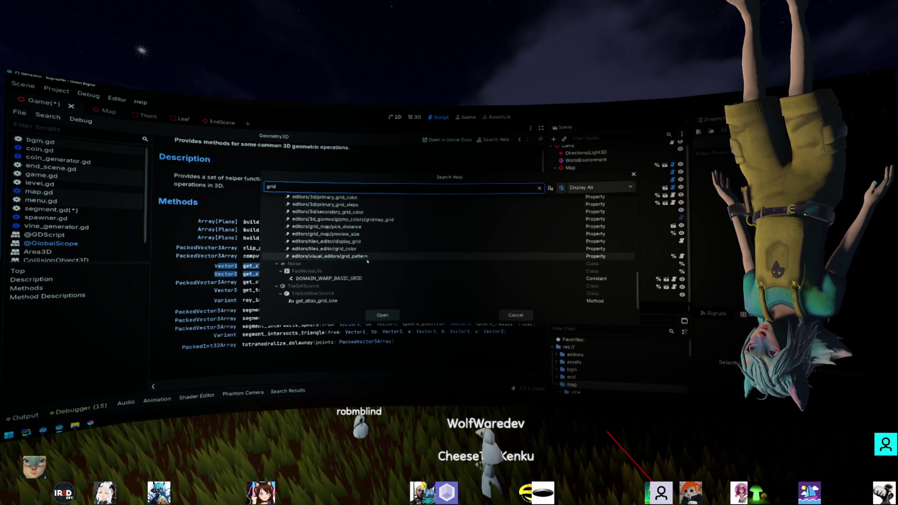
{"action": "key", "text": "Escape"}
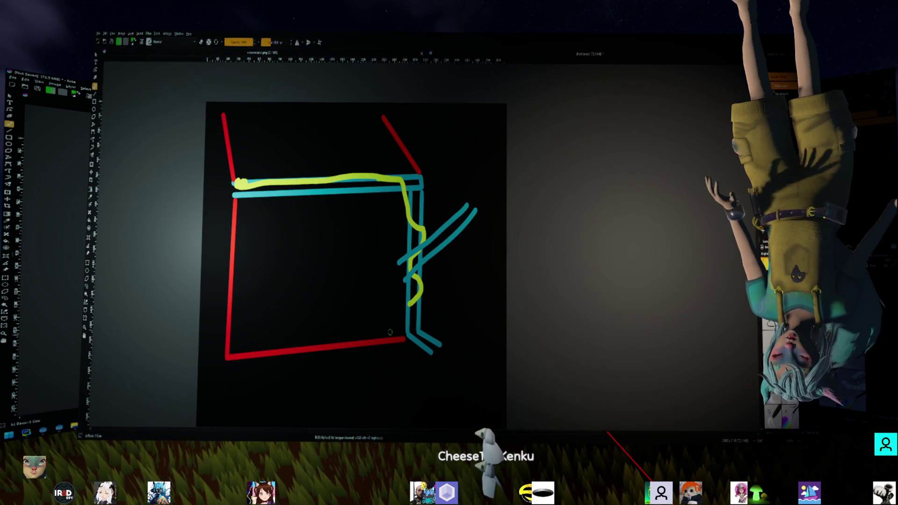
Draw two green card outlines inside the red box and a green line beside the cyan rails
{"action": "left_click_drag", "start_coordinate": [266, 298], "coordinate": [346, 269]}
{"action": "mouse_move", "coordinate": [267, 298]}
{"action": "left_mouse_down"}
{"action": "mouse_move", "coordinate": [308, 333]}
{"action": "mouse_move", "coordinate": [365, 301]}
{"action": "left_mouse_up"}
{"action": "mouse_move", "coordinate": [346, 269]}
{"action": "left_mouse_down"}
{"action": "mouse_move", "coordinate": [368, 295]}
{"action": "mouse_move", "coordinate": [328, 287]}
{"action": "mouse_move", "coordinate": [350, 296]}
{"action": "mouse_move", "coordinate": [337, 292]}
{"action": "mouse_move", "coordinate": [346, 291]}
{"action": "left_mouse_up"}
{"action": "mouse_move", "coordinate": [346, 242]}
{"action": "left_mouse_down"}
{"action": "mouse_move", "coordinate": [385, 228]}
{"action": "mouse_move", "coordinate": [338, 232]}
{"action": "mouse_move", "coordinate": [347, 212]}
{"action": "mouse_move", "coordinate": [376, 208]}
{"action": "mouse_move", "coordinate": [385, 221]}
{"action": "mouse_move", "coordinate": [348, 225]}
{"action": "mouse_move", "coordinate": [371, 209]}
{"action": "left_mouse_up"}
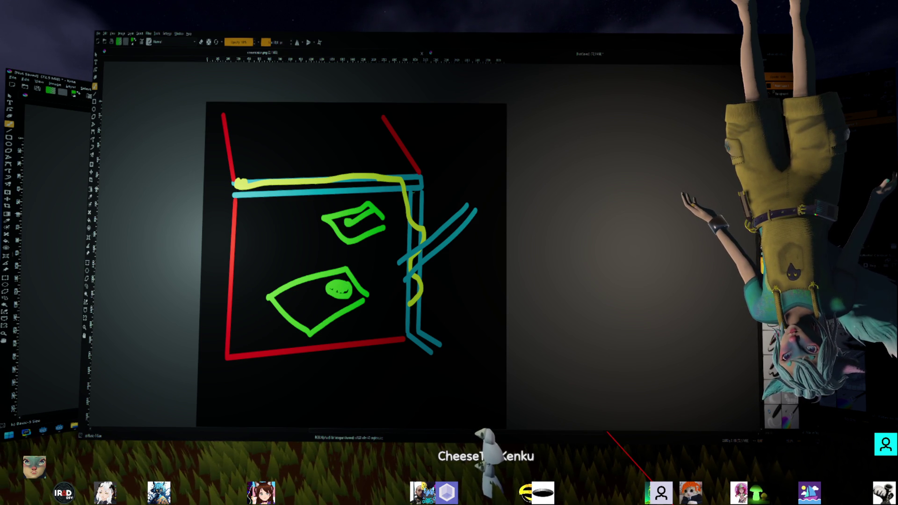
{"action": "mouse_move", "coordinate": [408, 189]}
{"action": "left_mouse_down"}
{"action": "mouse_move", "coordinate": [405, 321]}
{"action": "mouse_move", "coordinate": [425, 197]}
{"action": "mouse_move", "coordinate": [420, 323]}
{"action": "left_mouse_up"}
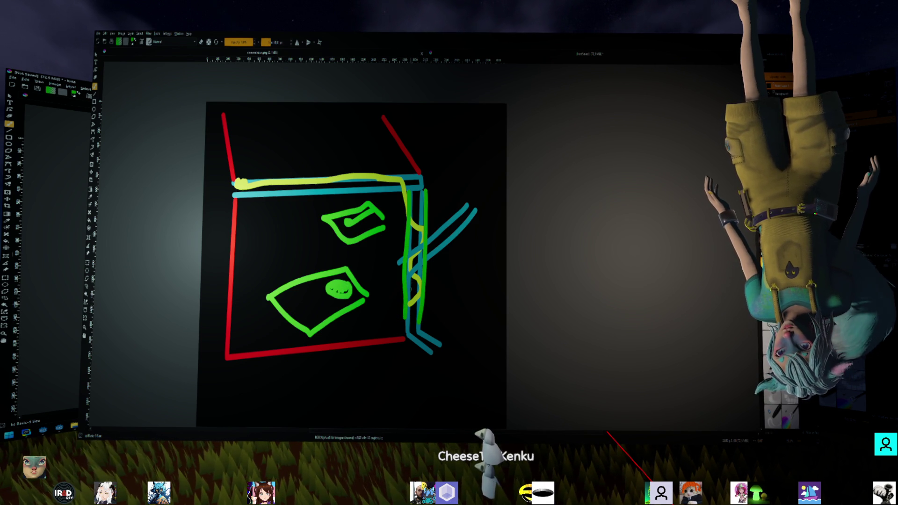
Trace green strokes over the right-hand cyan lines, cap their ends, and retouch the lower card
{"action": "mouse_move", "coordinate": [412, 256]}
{"action": "left_mouse_down"}
{"action": "mouse_move", "coordinate": [415, 263]}
{"action": "mouse_move", "coordinate": [471, 207]}
{"action": "mouse_move", "coordinate": [439, 220]}
{"action": "mouse_move", "coordinate": [471, 201]}
{"action": "left_mouse_up"}
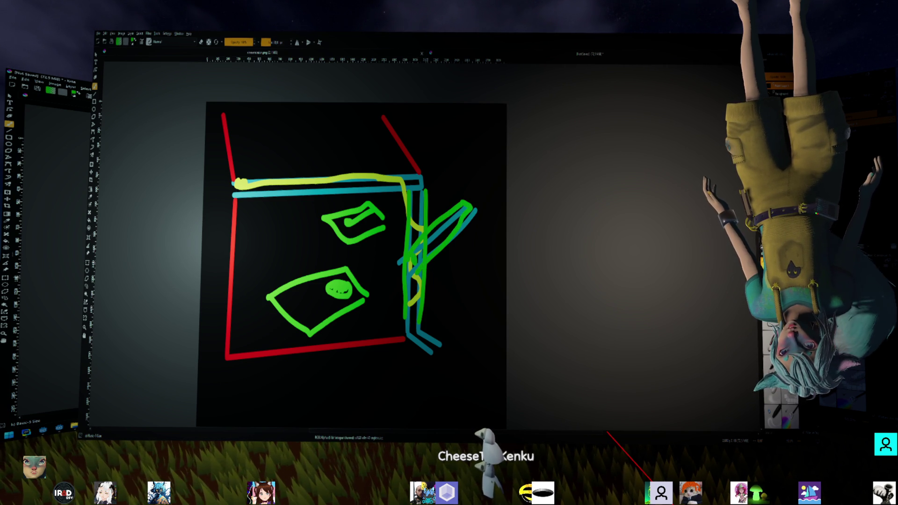
{"action": "left_click_drag", "start_coordinate": [411, 193], "coordinate": [424, 191]}
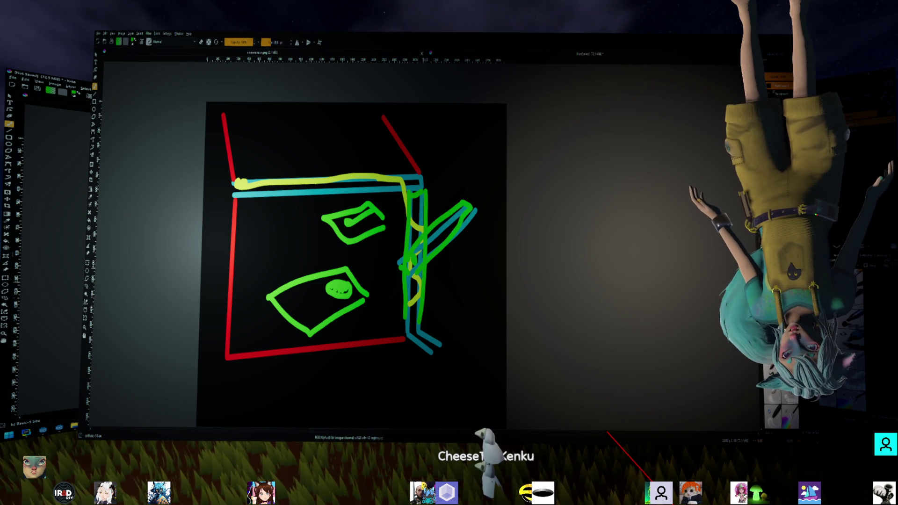
{"action": "left_click_drag", "start_coordinate": [402, 326], "coordinate": [419, 321]}
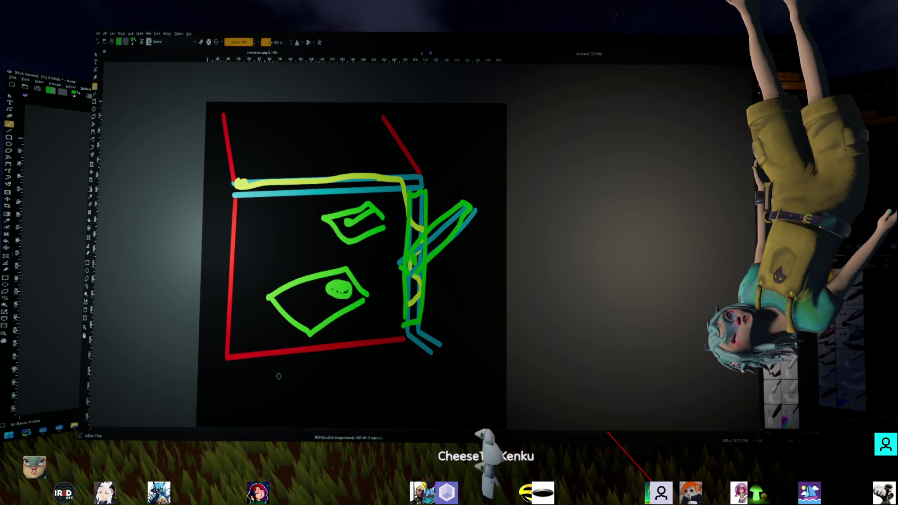
{"action": "mouse_move", "coordinate": [275, 299]}
{"action": "left_mouse_down"}
{"action": "mouse_move", "coordinate": [305, 335]}
{"action": "mouse_move", "coordinate": [365, 296]}
{"action": "mouse_move", "coordinate": [348, 264]}
{"action": "mouse_move", "coordinate": [281, 294]}
{"action": "left_mouse_up"}
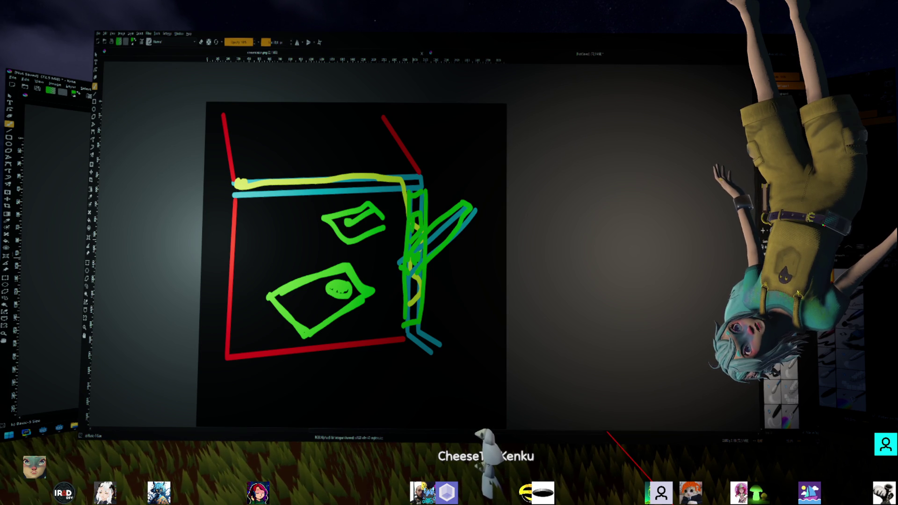
{"action": "mouse_move", "coordinate": [416, 240]}
{"action": "left_mouse_down"}
{"action": "mouse_move", "coordinate": [429, 255]}
{"action": "mouse_move", "coordinate": [416, 264]}
{"action": "left_mouse_up"}
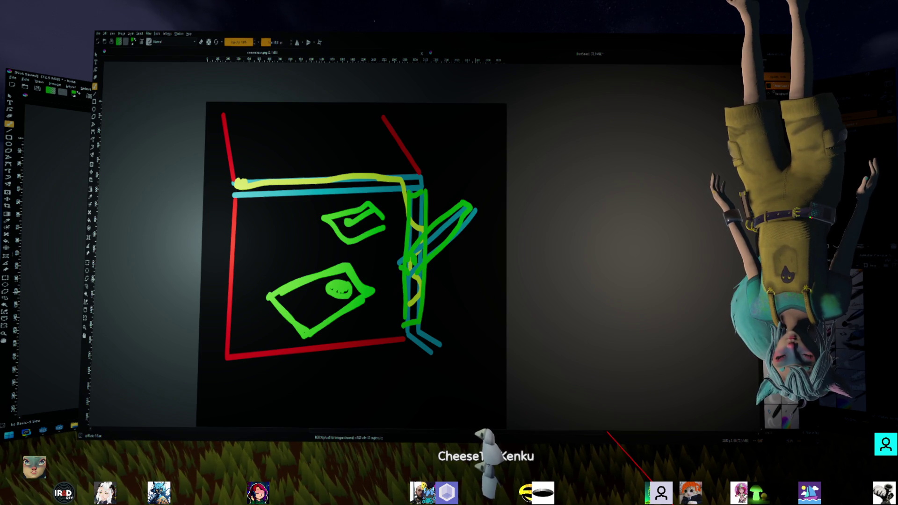
{"action": "key", "text": "ctrl+z"}
{"action": "key", "text": "ctrl+z"}
{"action": "key", "text": "ctrl+z"}
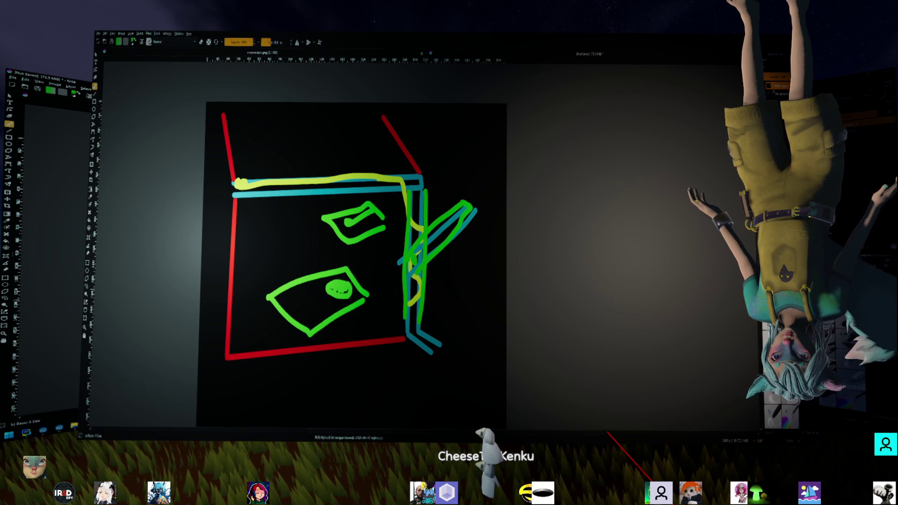
Undo the green right-edge tracing and draw a small green square on the yellow line
{"action": "key", "text": "ctrl+z"}
{"action": "key", "text": "ctrl+z"}
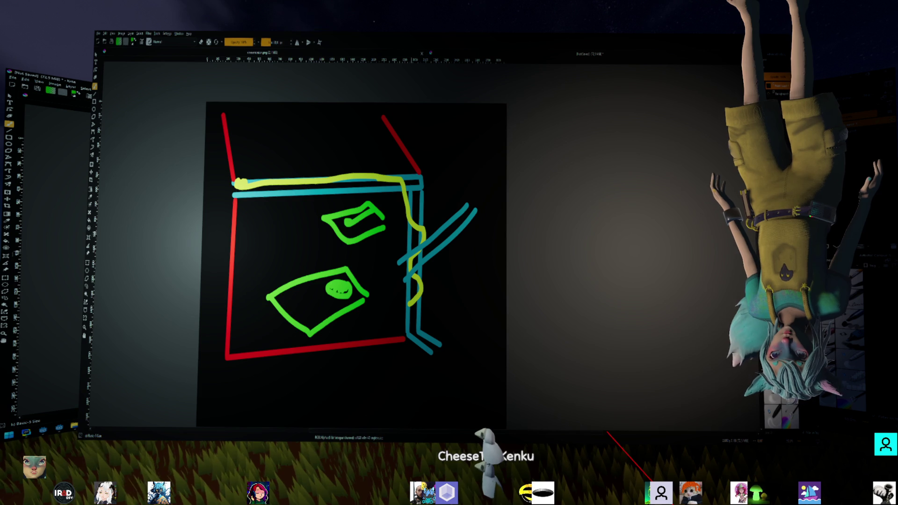
{"action": "mouse_move", "coordinate": [409, 224]}
{"action": "left_mouse_down"}
{"action": "mouse_move", "coordinate": [424, 220]}
{"action": "mouse_move", "coordinate": [425, 236]}
{"action": "mouse_move", "coordinate": [413, 243]}
{"action": "mouse_move", "coordinate": [406, 228]}
{"action": "mouse_move", "coordinate": [407, 269]}
{"action": "mouse_move", "coordinate": [426, 248]}
{"action": "left_mouse_up"}
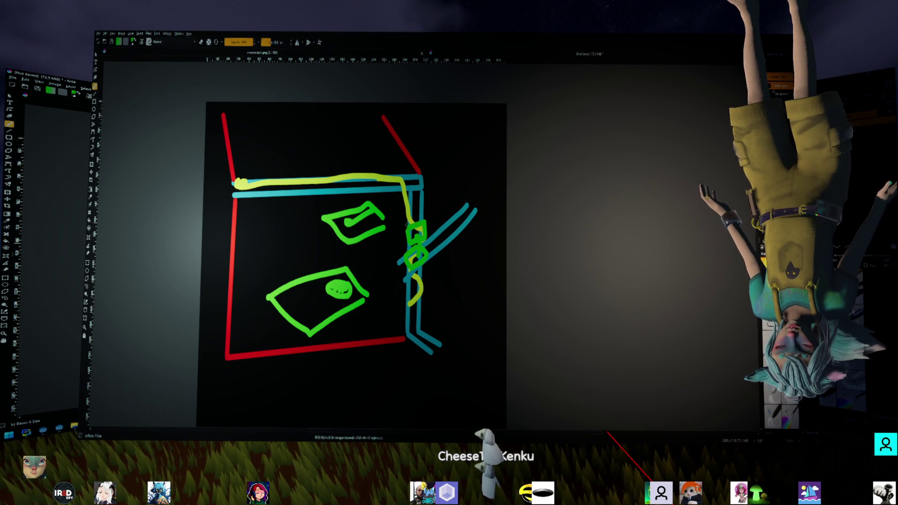
Chain green squares on the yellow line, then draw a teal arrow by the top-right corner
{"action": "mouse_move", "coordinate": [411, 214]}
{"action": "left_mouse_down"}
{"action": "mouse_move", "coordinate": [424, 206]}
{"action": "mouse_move", "coordinate": [426, 224]}
{"action": "mouse_move", "coordinate": [416, 221]}
{"action": "mouse_move", "coordinate": [425, 248]}
{"action": "left_mouse_up"}
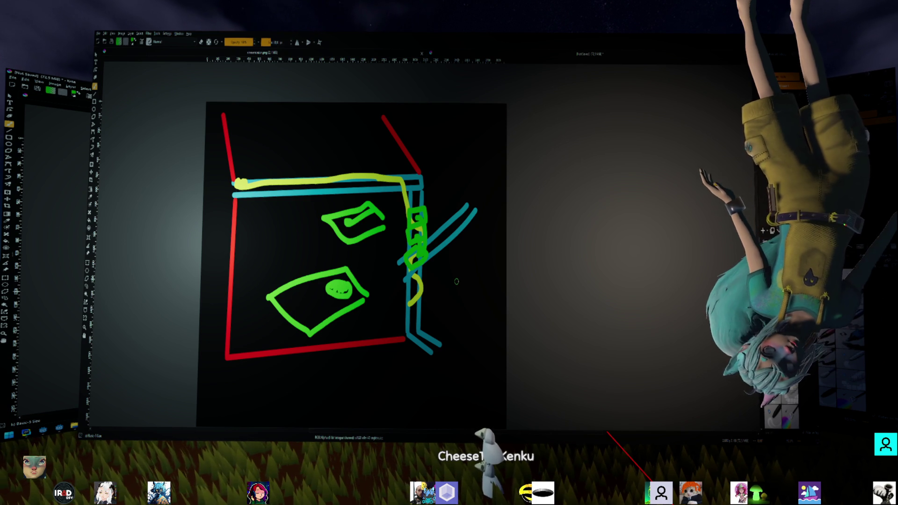
{"action": "mouse_move", "coordinate": [348, 284]}
{"action": "left_mouse_down"}
{"action": "mouse_move", "coordinate": [320, 305]}
{"action": "mouse_move", "coordinate": [347, 299]}
{"action": "left_mouse_up"}
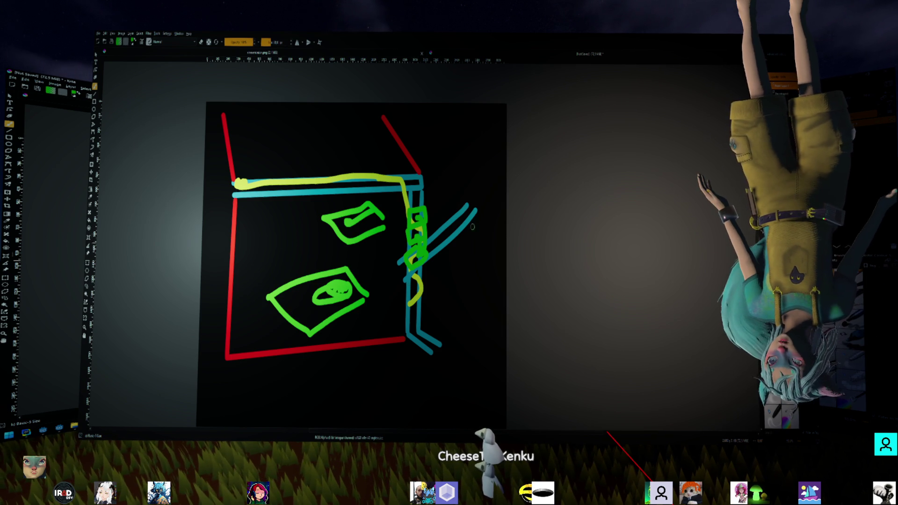
{"action": "mouse_move", "coordinate": [461, 149]}
{"action": "left_mouse_down"}
{"action": "mouse_move", "coordinate": [464, 158]}
{"action": "mouse_move", "coordinate": [487, 148]}
{"action": "left_mouse_up"}
{"action": "mouse_move", "coordinate": [422, 149]}
{"action": "left_mouse_down"}
{"action": "mouse_move", "coordinate": [456, 144]}
{"action": "mouse_move", "coordinate": [452, 153]}
{"action": "left_mouse_up"}
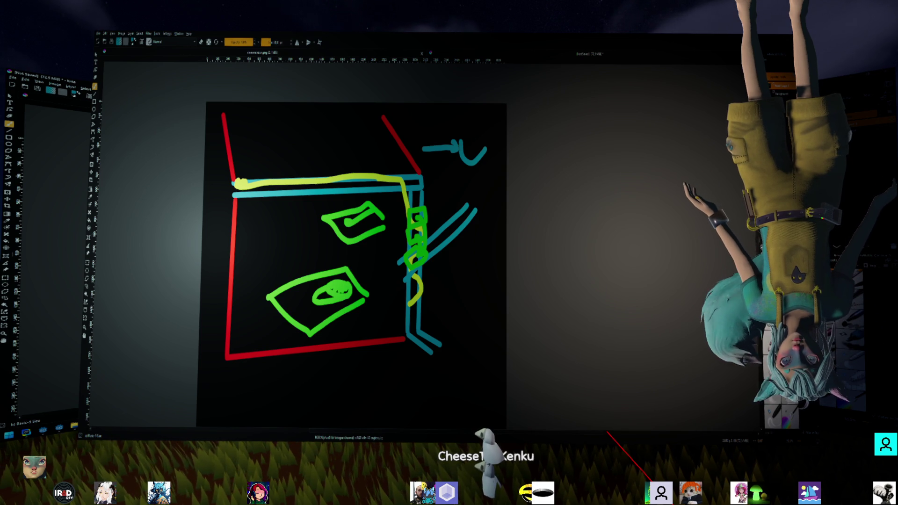
Draw a short horizontal teal dash just below the arrow mark
{"action": "left_click_drag", "start_coordinate": [453, 184], "coordinate": [488, 183]}
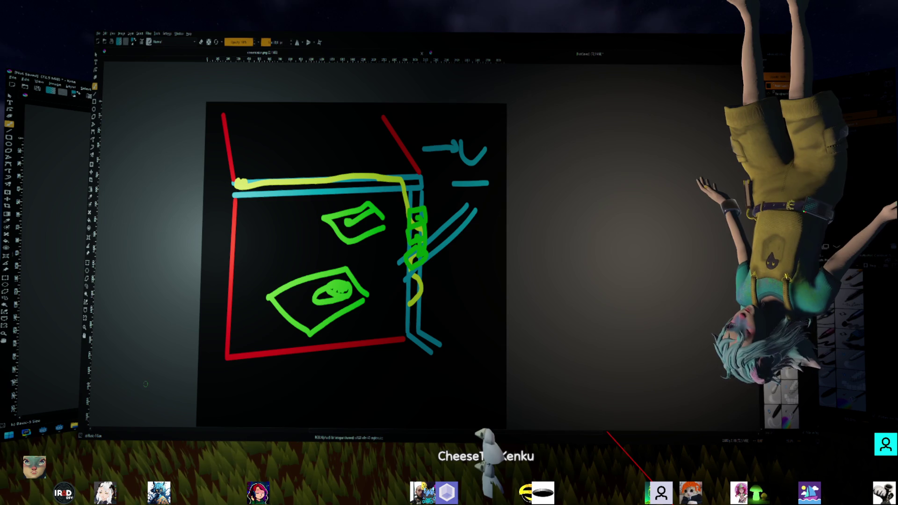
{"action": "key", "text": "alt+Tab"}
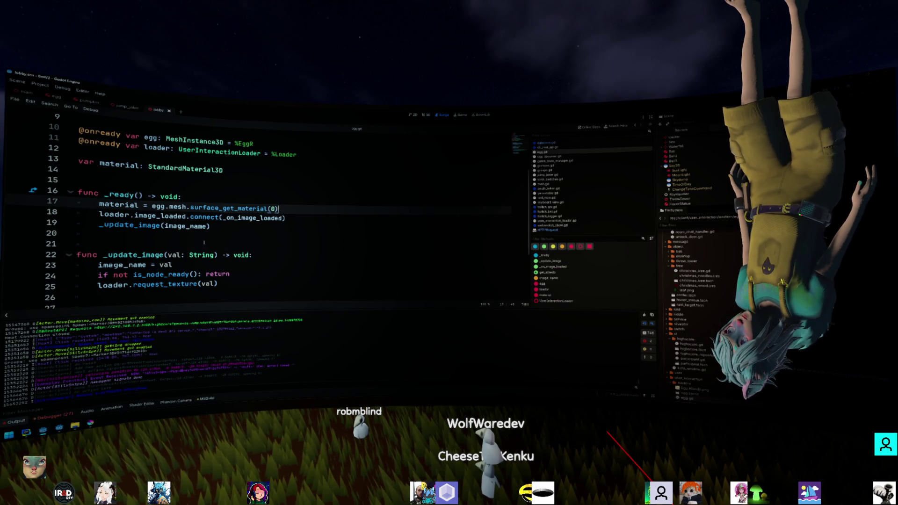
Put the caret at the end of line 24 in the script and scroll through the code
{"action": "left_click", "coordinate": [204, 241]}
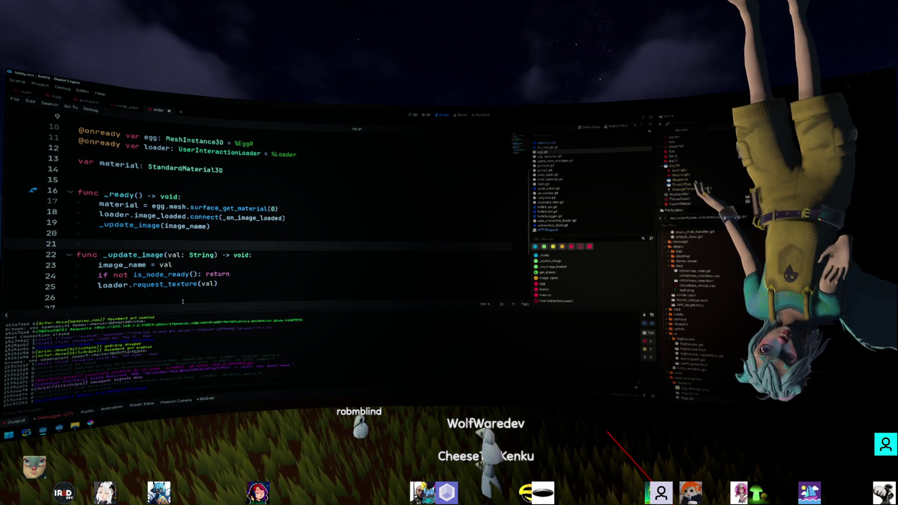
{"action": "key", "text": "Down"}
{"action": "key", "text": "Down"}
{"action": "key", "text": "Down"}
{"action": "key", "text": "End"}
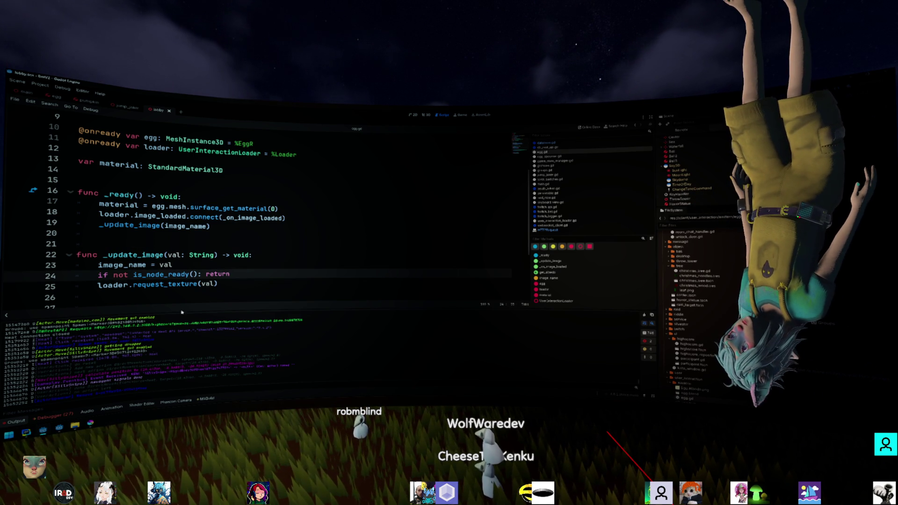
{"action": "scroll", "coordinate": [224, 265], "scroll_direction": "up", "scroll_amount": 3}
{"action": "scroll", "coordinate": [225, 264], "scroll_direction": "down", "scroll_amount": 5}
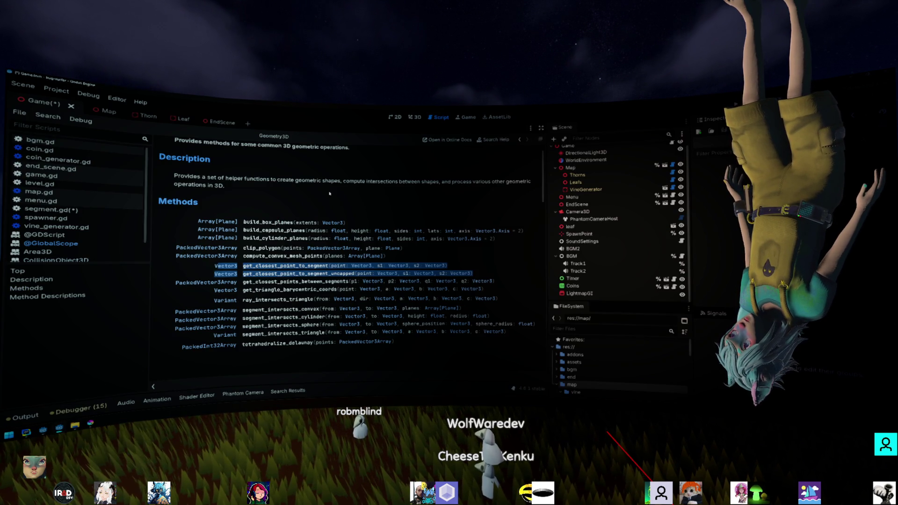
Open segment.gd, place the caret in line 10, and save the script
{"action": "left_click", "coordinate": [51, 210]}
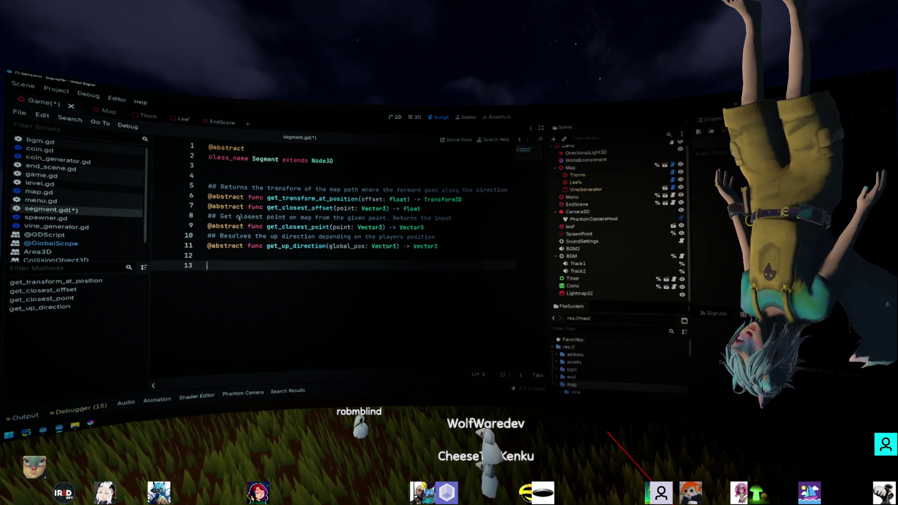
{"action": "left_click", "coordinate": [378, 236]}
{"action": "key", "text": "ctrl+s"}
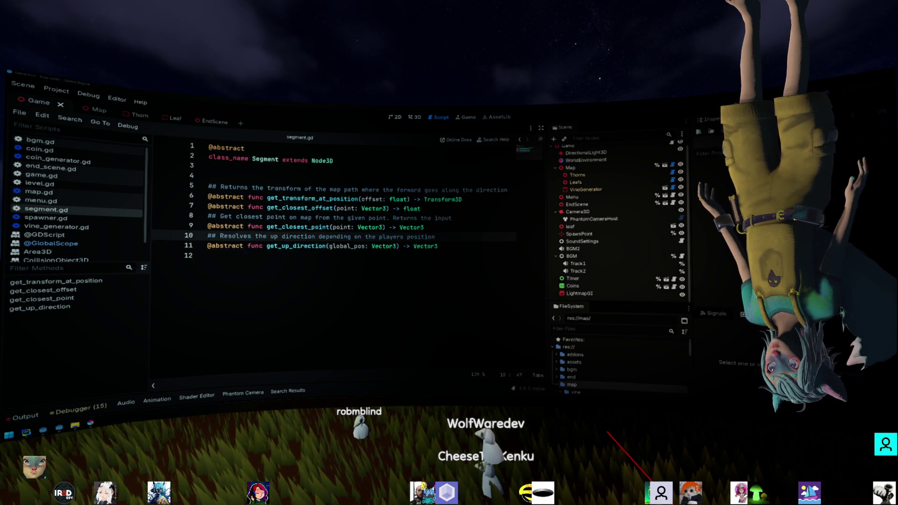